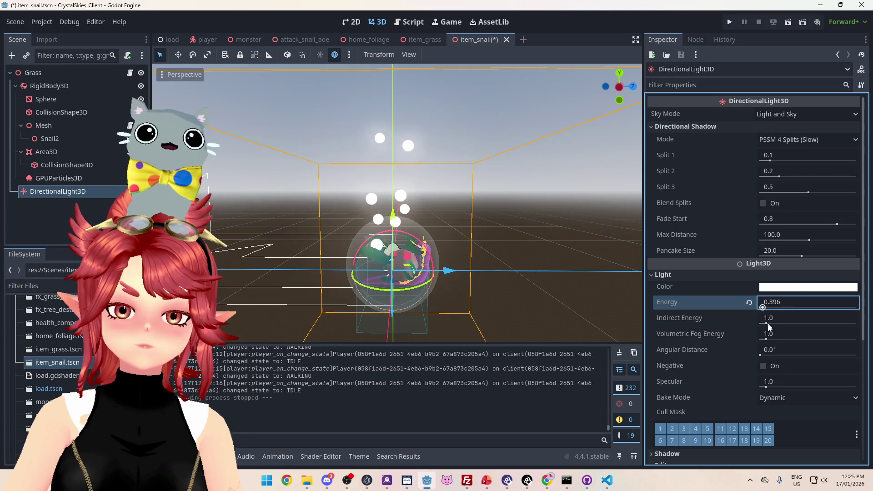
Darken the DirectionalLight3D colour to near black in the Inspector
scroll(767, 284, down, 2)
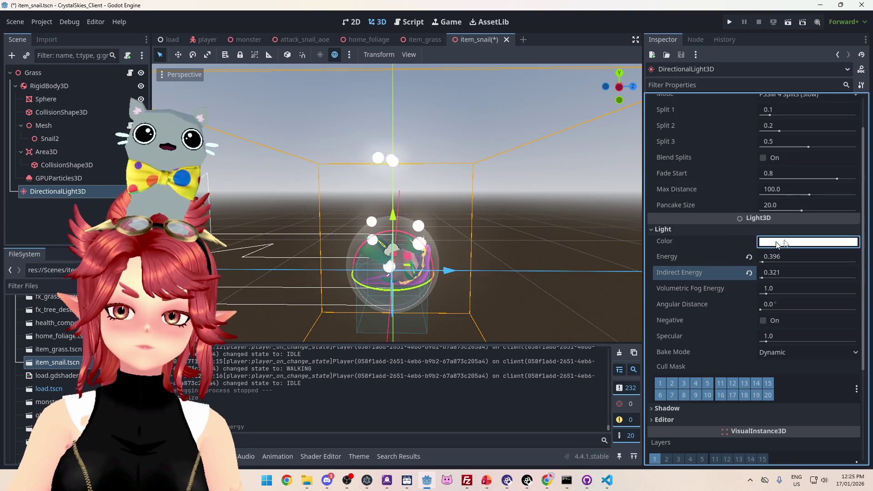
click(808, 241)
click(788, 102)
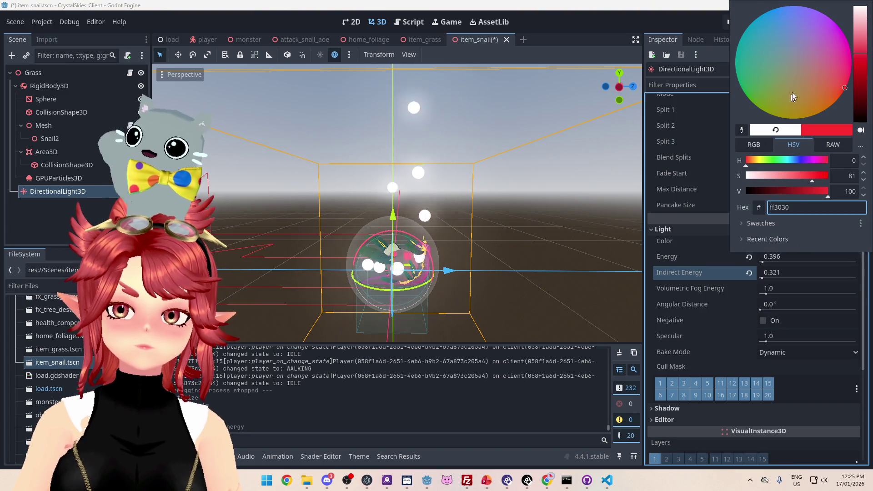
drag(861, 27, 862, 117)
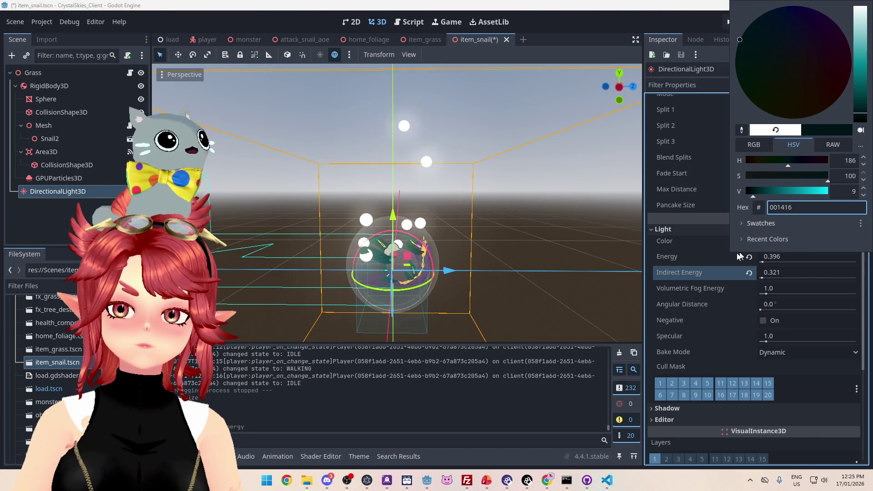
click(340, 222)
Delete the DirectionalLight3D node from the snail scene and confirm
scroll(419, 232, up, 2)
scroll(420, 232, down, 2)
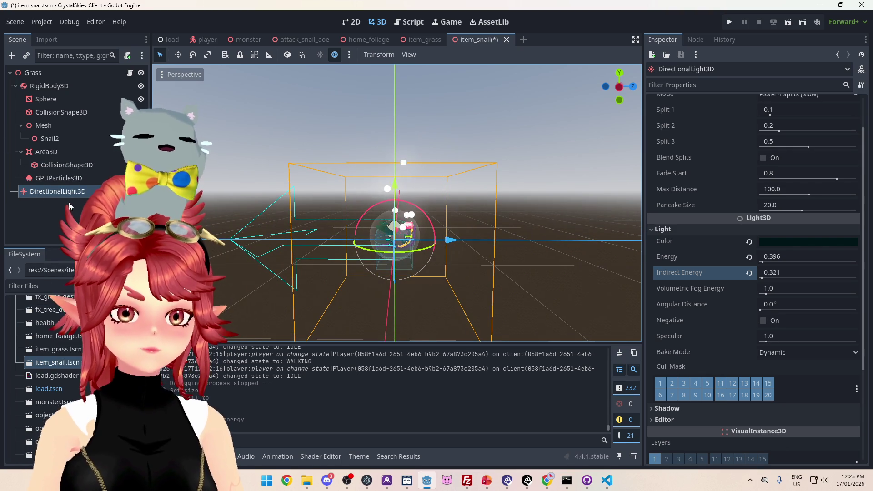
key(Delete)
click(417, 253)
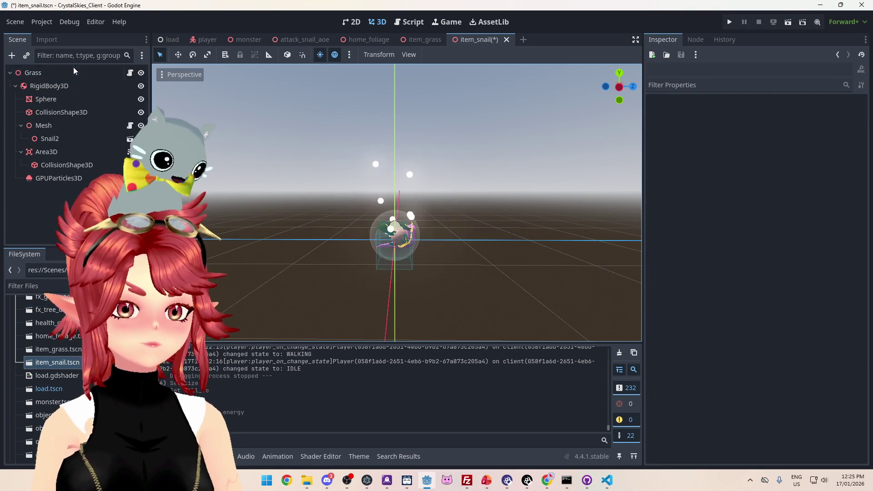
Add a WorldEnvironment child node under the Grass root
right_click(73, 68)
click(130, 96)
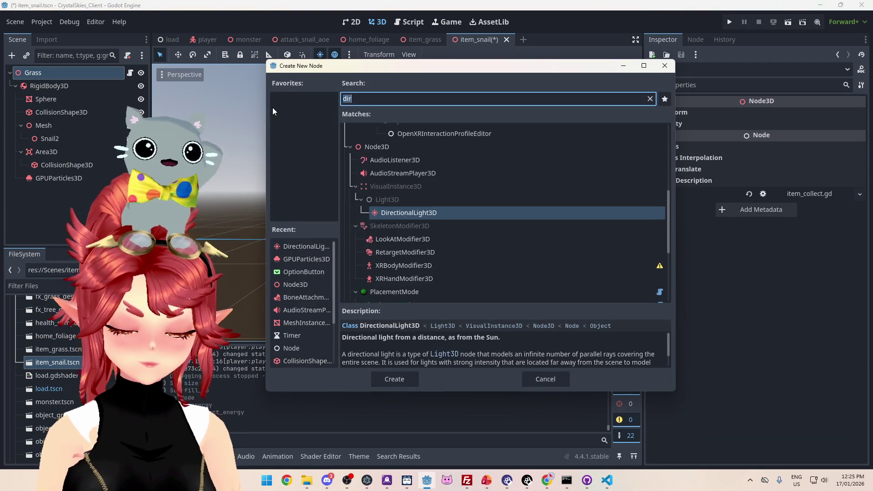
text(worl)
double_click(432, 146)
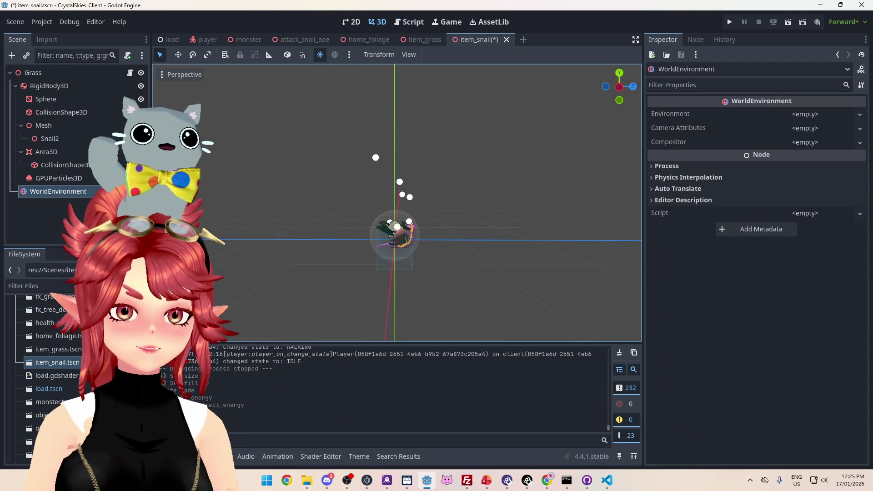
Give WorldEnvironment a new Environment with background energy multiplier 0.25
click(815, 118)
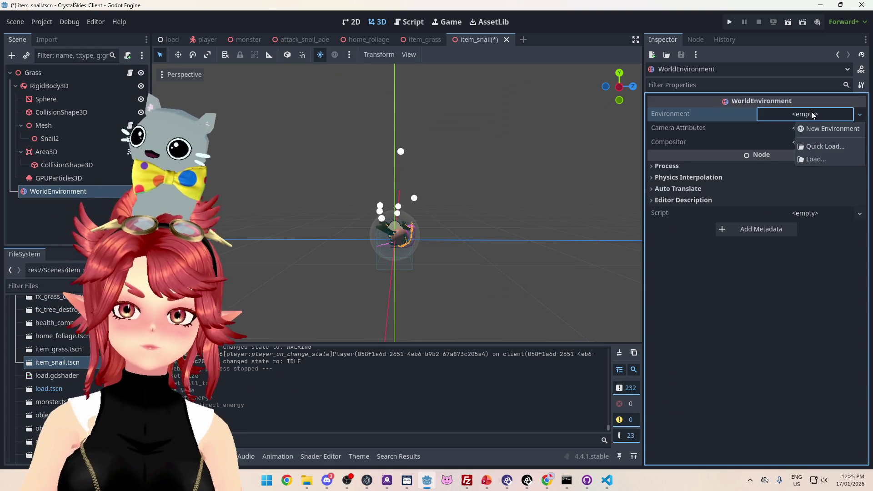
click(817, 129)
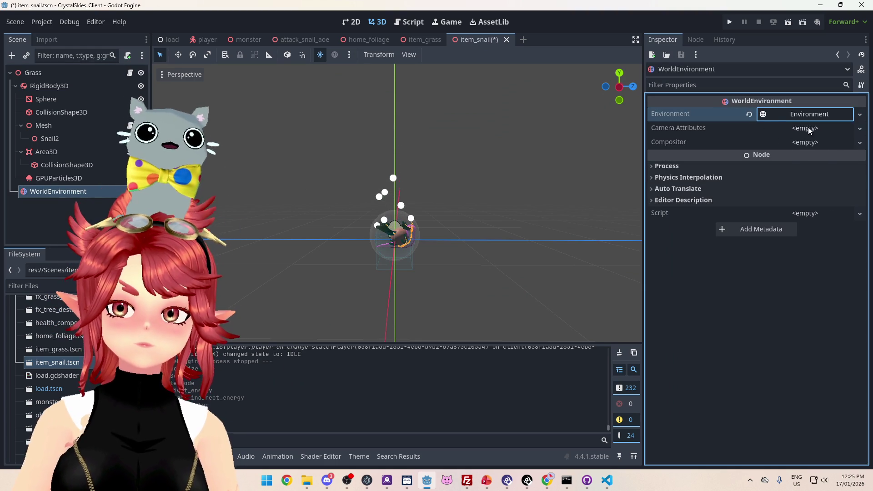
click(675, 128)
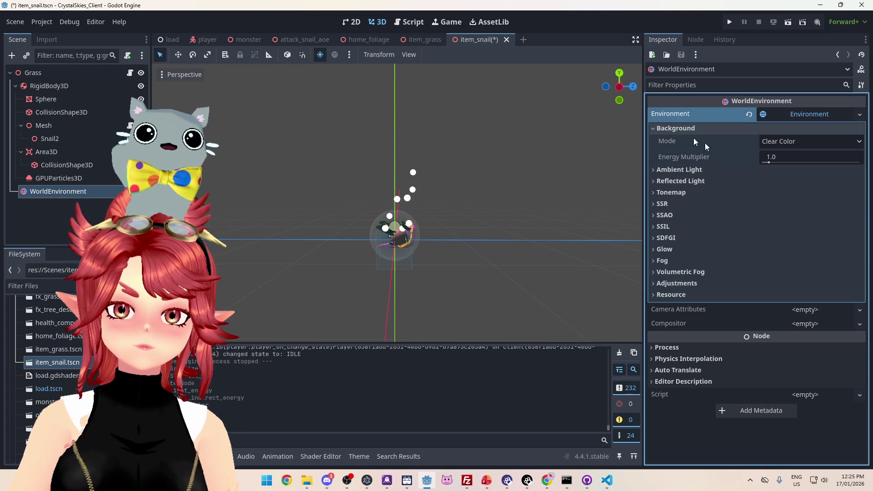
drag(768, 162, 762, 162)
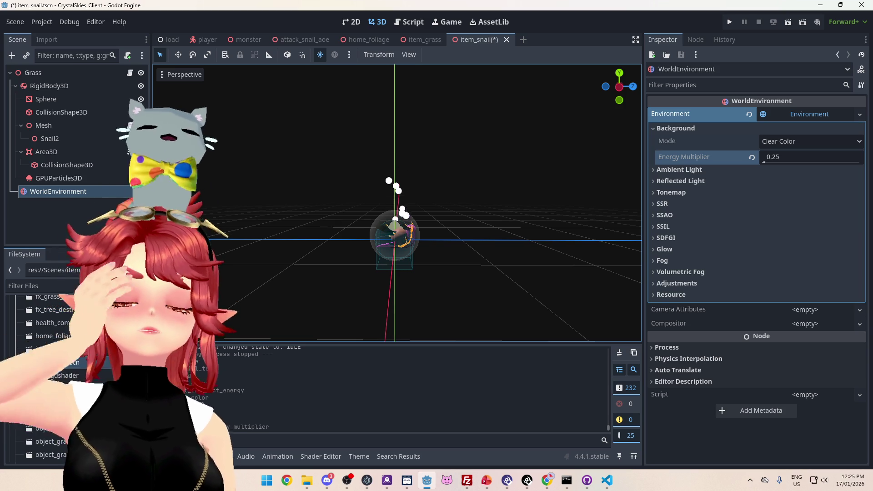
click(59, 178)
scroll(760, 268, down, 2)
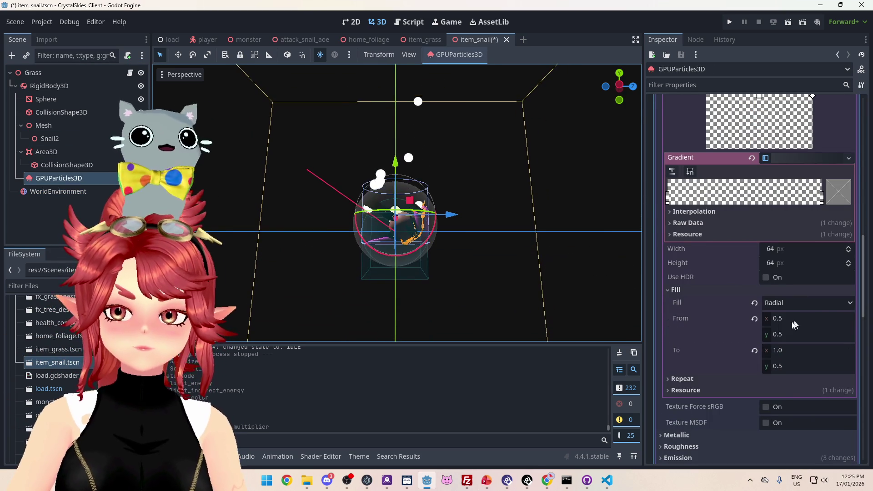
click(801, 350)
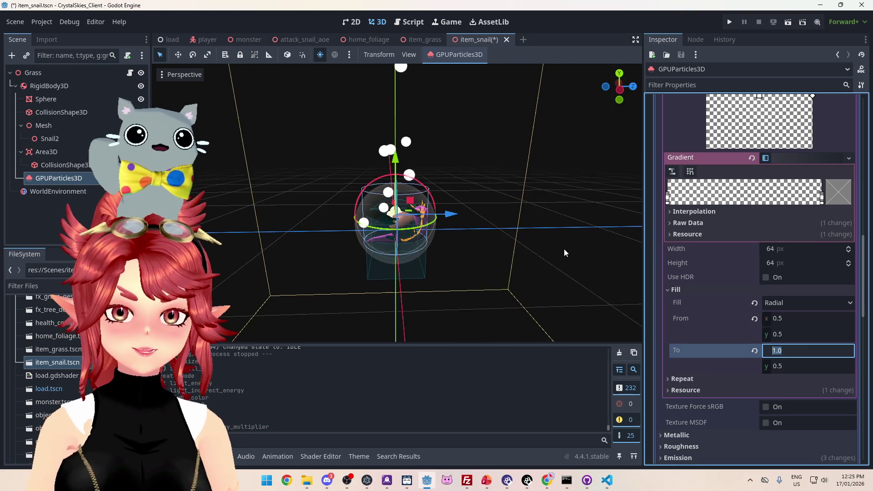
text(0.6)
key(Return)
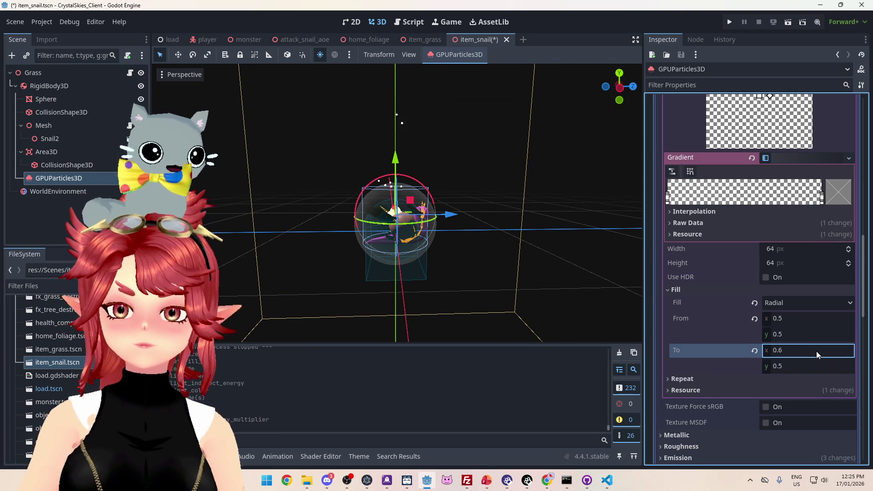
double_click(816, 351)
text(1.0)
key(Return)
scroll(545, 227, up, 5)
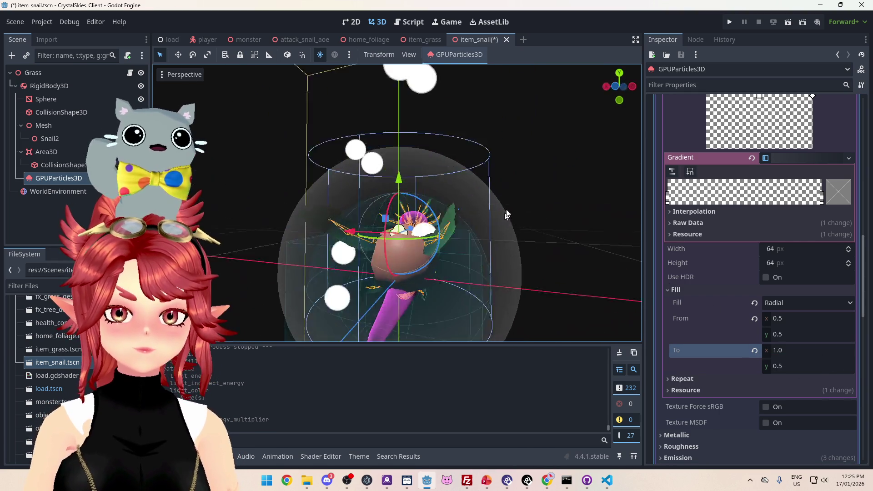
mouse_move(507, 214)
mouse_down()
mouse_move(412, 246)
mouse_move(247, 247)
mouse_move(320, 247)
mouse_up()
scroll(732, 338, down, 5)
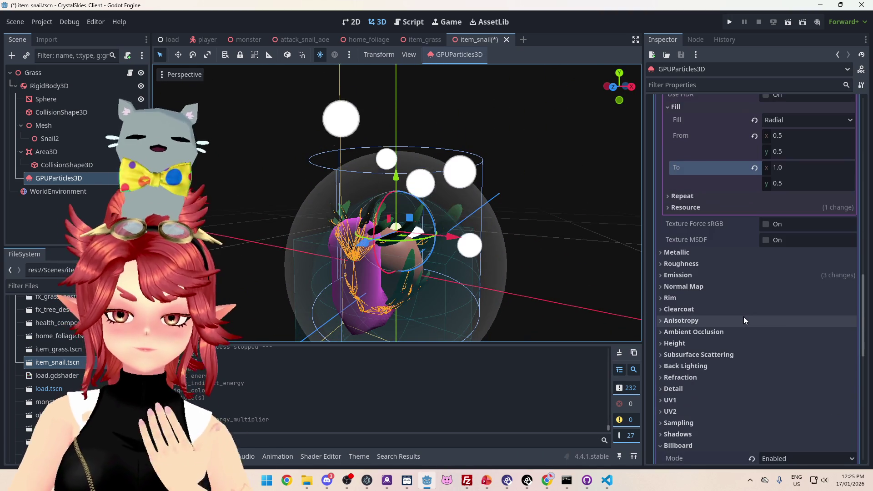
click(708, 366)
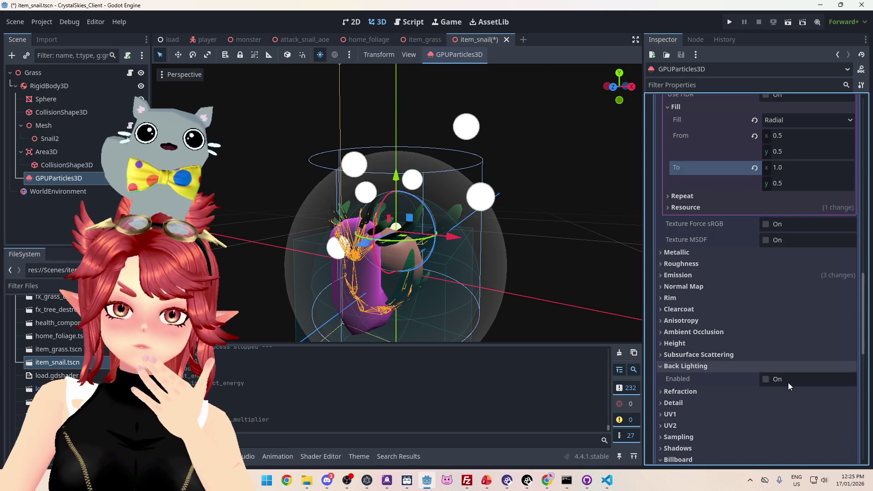
click(768, 380)
scroll(767, 380, up, 10)
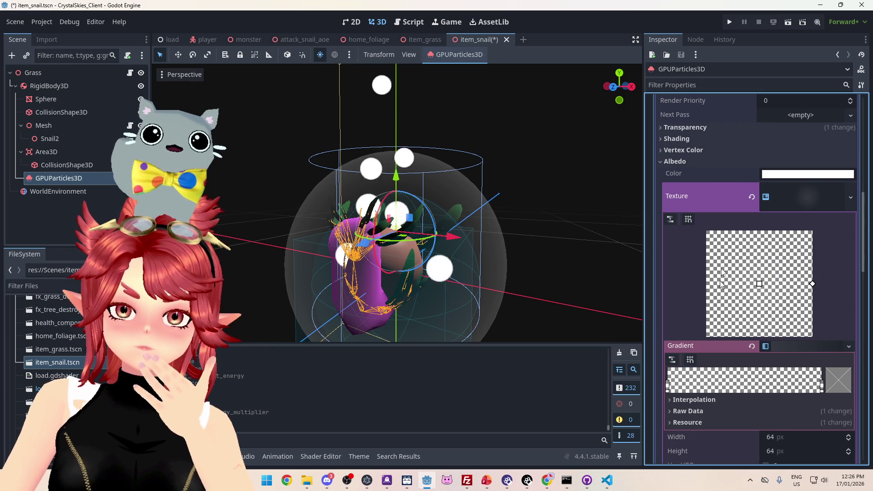
scroll(773, 362, down, 7)
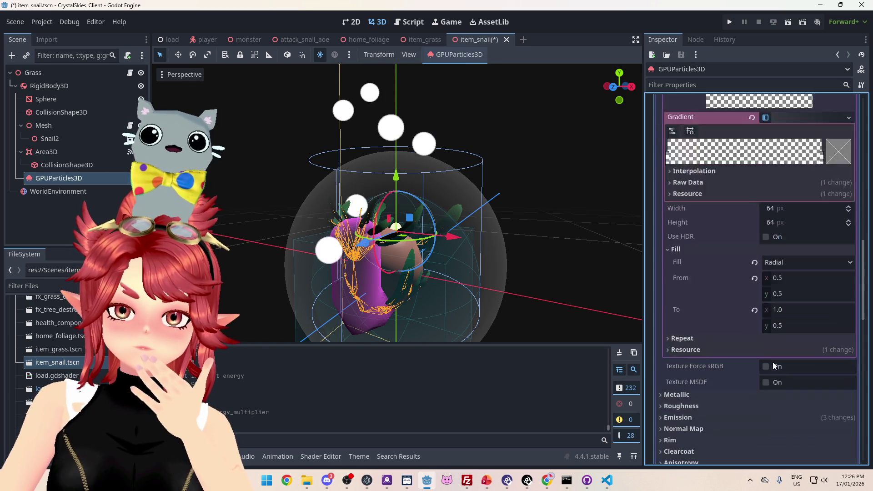
scroll(772, 362, down, 8)
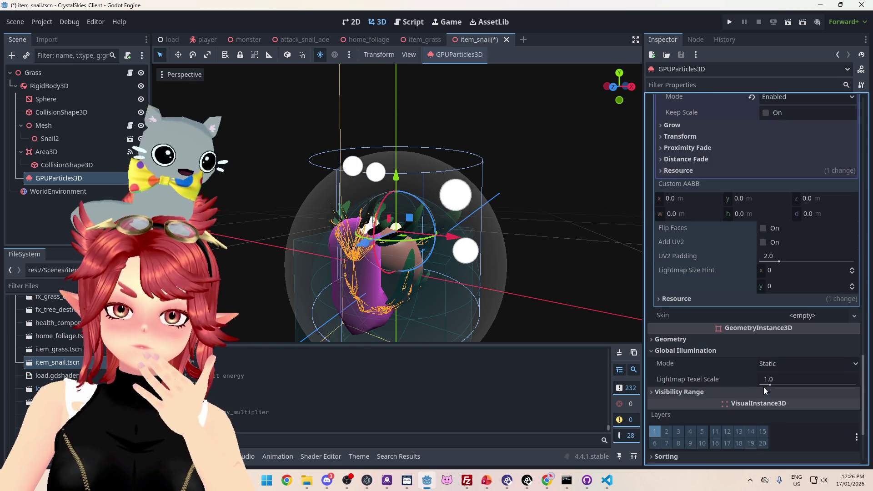
scroll(763, 387, up, 1)
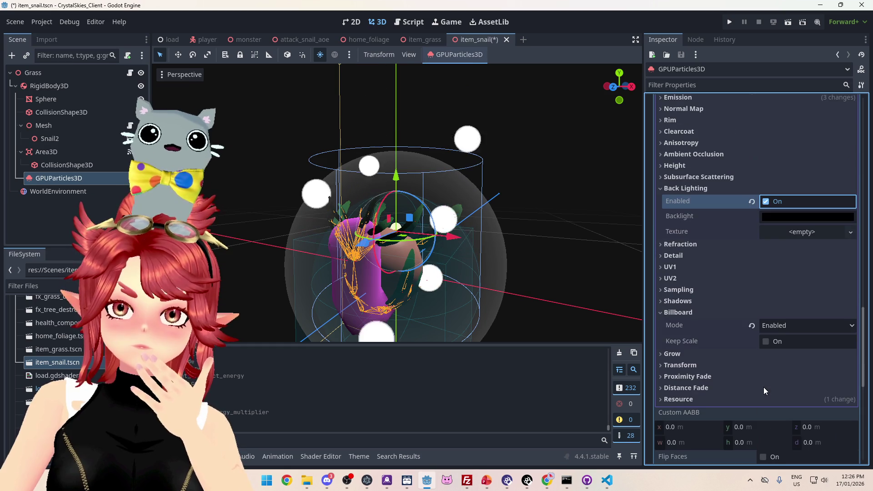
click(772, 220)
drag(865, 304, 861, 211)
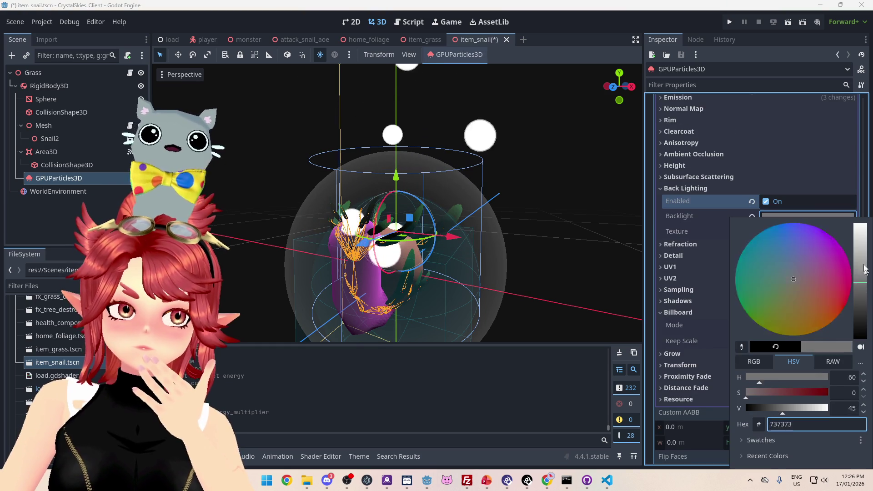
click(767, 202)
scroll(755, 208, up, 10)
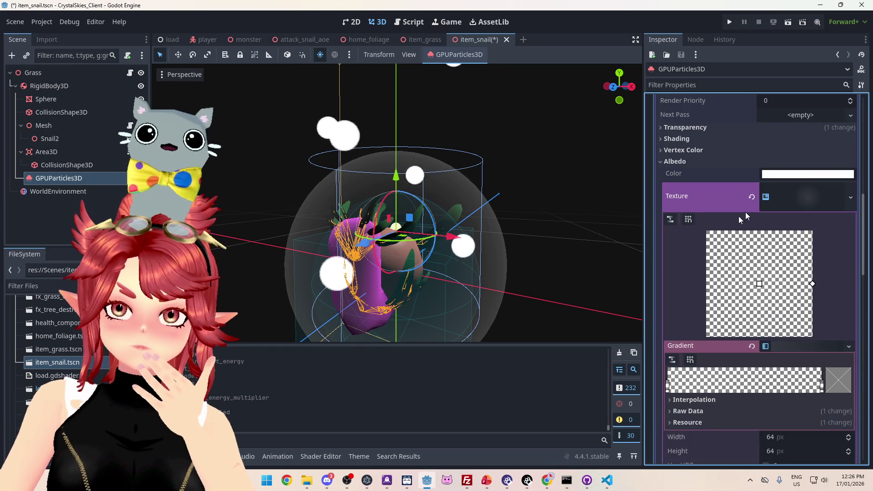
scroll(754, 279, down, 10)
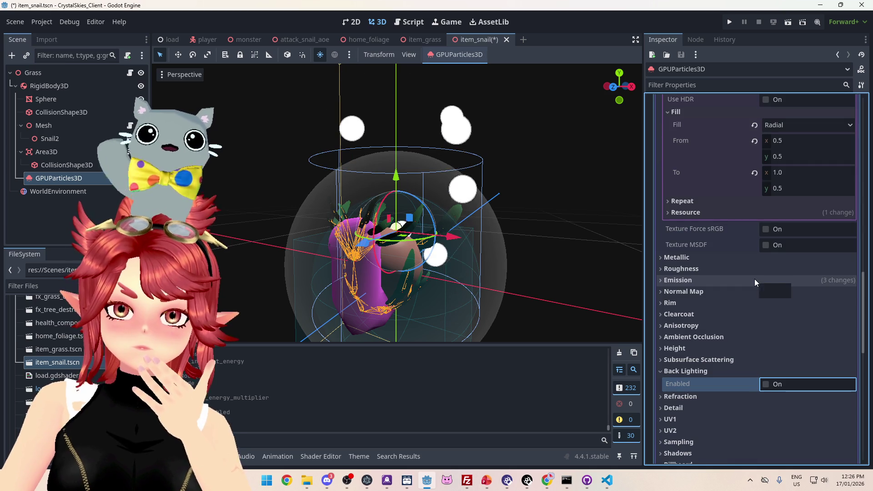
click(679, 371)
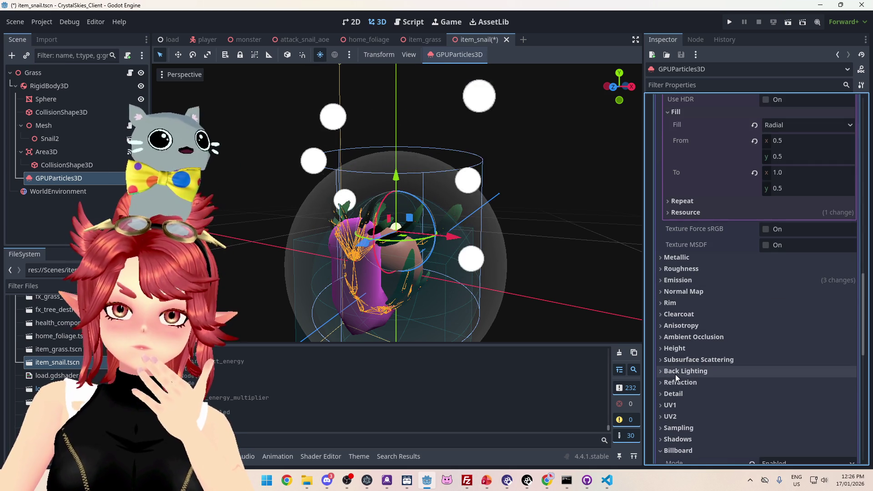
click(674, 282)
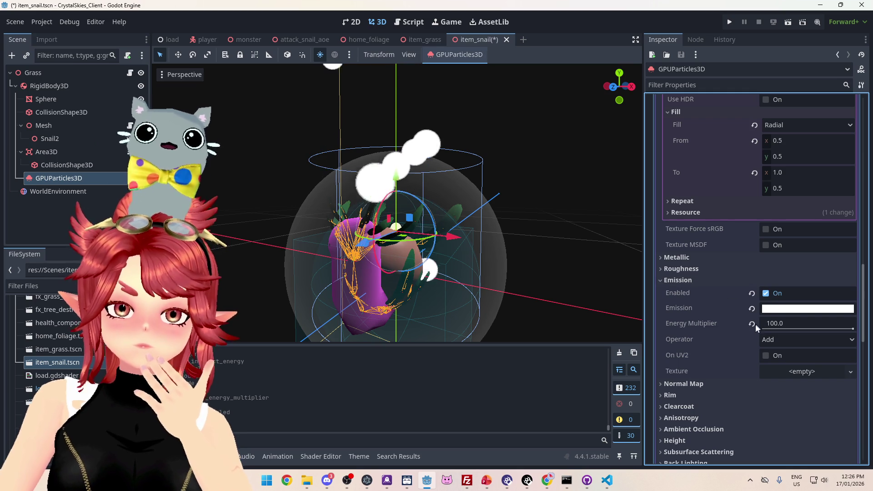
Set the particle emission energy multiplier to 5.0, keeping the Add operator
scroll(723, 330, down, 2)
click(775, 278)
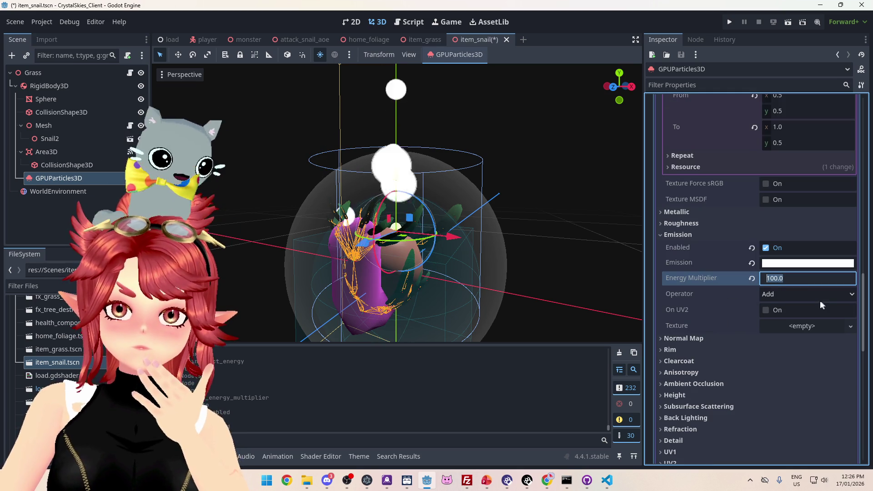
text(10)
key(Return)
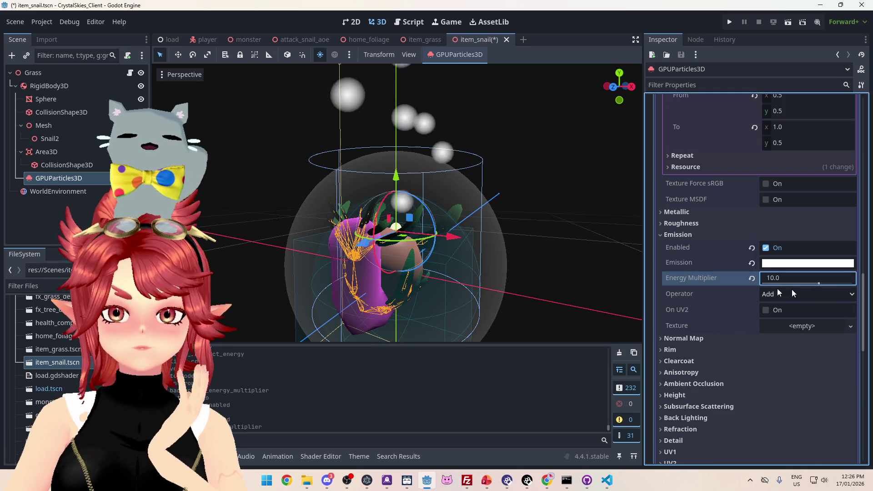
scroll(492, 241, down, 5)
scroll(493, 242, up, 5)
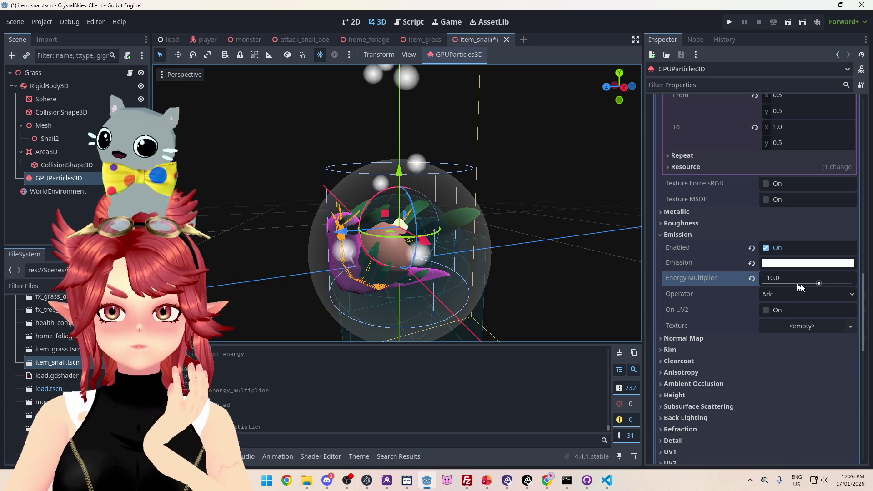
drag(813, 283, 797, 283)
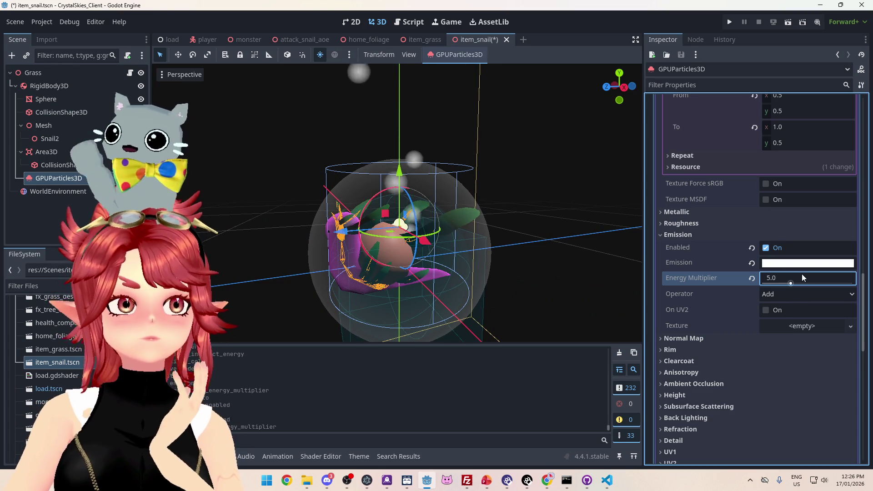
click(786, 297)
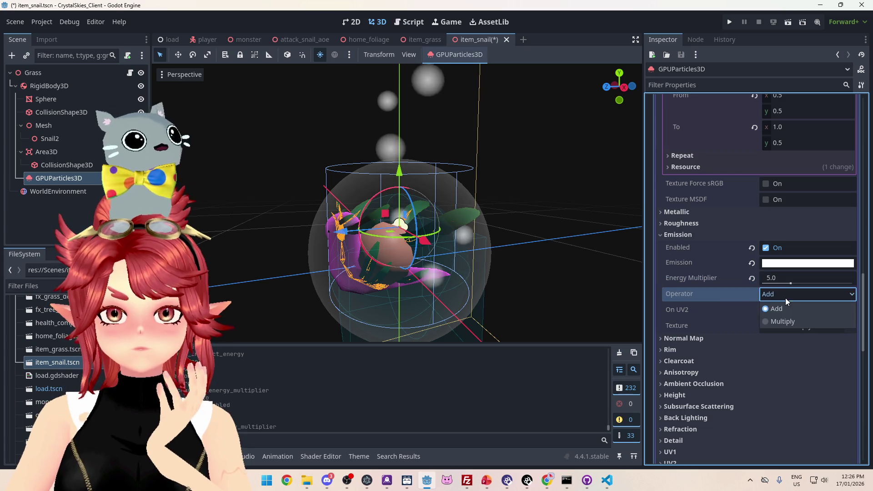
click(789, 308)
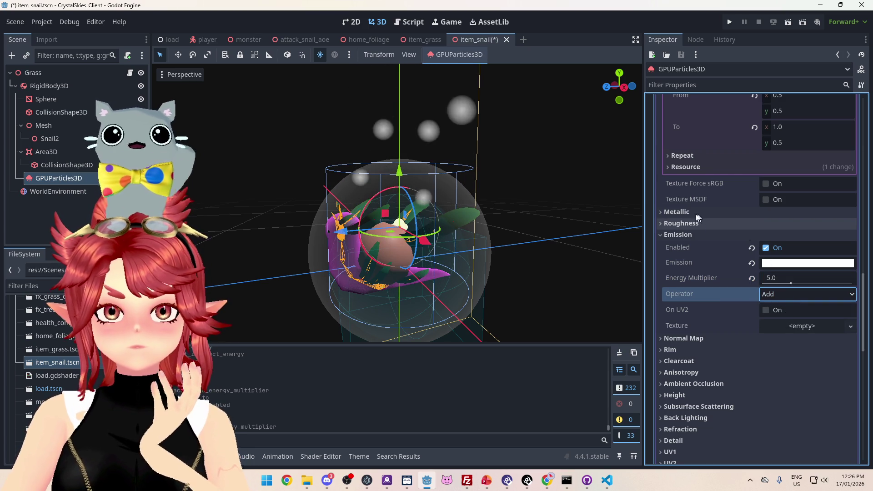
click(723, 234)
Set the radial GradientTexture's Fill To x to 0.6
scroll(732, 241, up, 3)
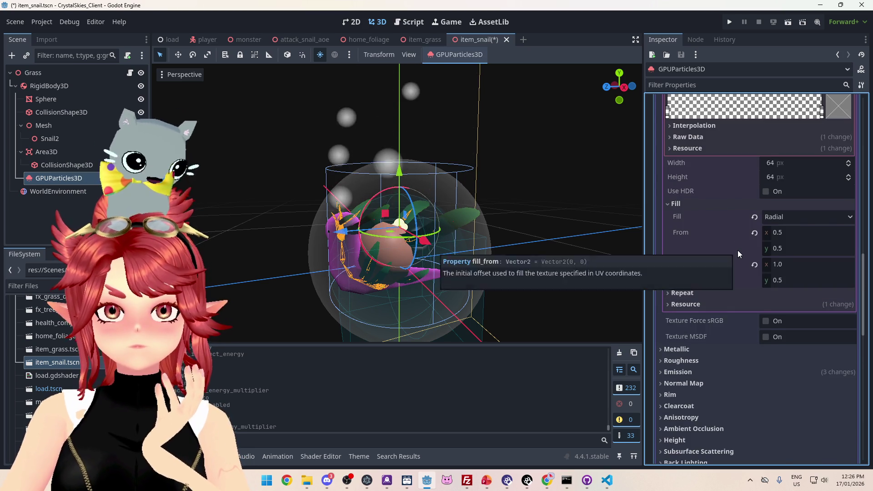
scroll(738, 250, up, 3)
click(782, 356)
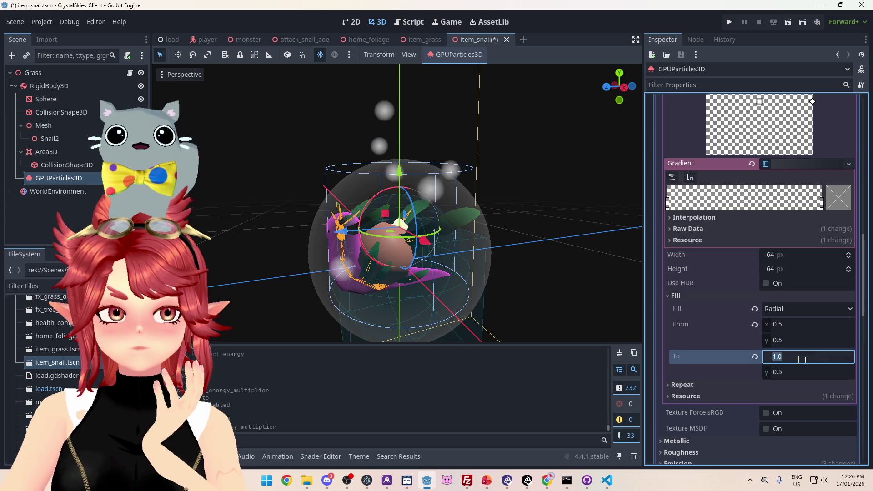
text(0.6)
key(Return)
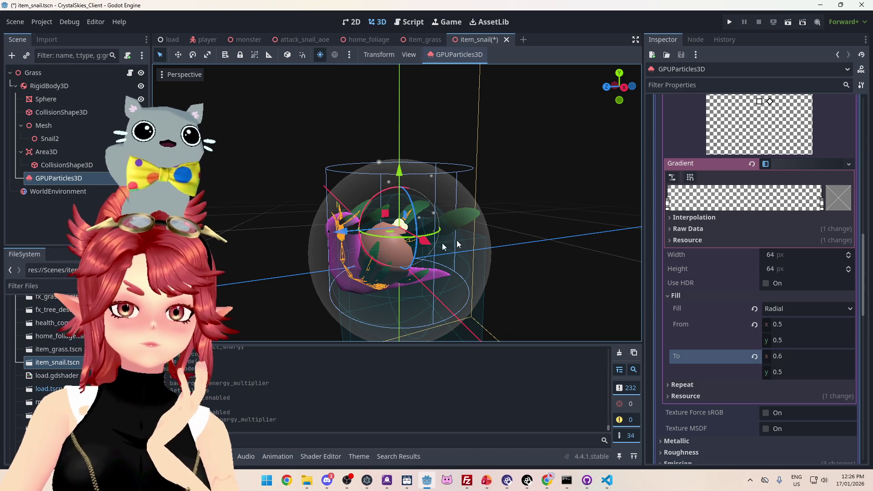
click(86, 194)
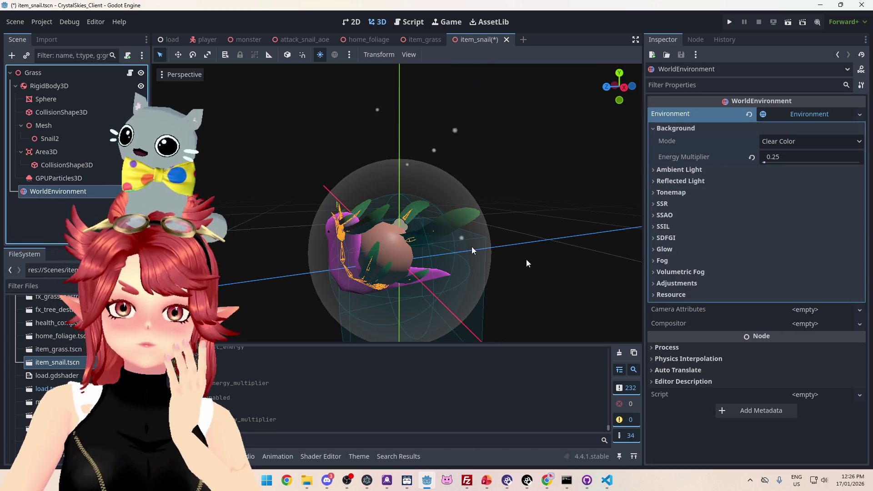
Enable environment glow with intensity 0.76, strength 0.5 and bloom 0.02
click(664, 249)
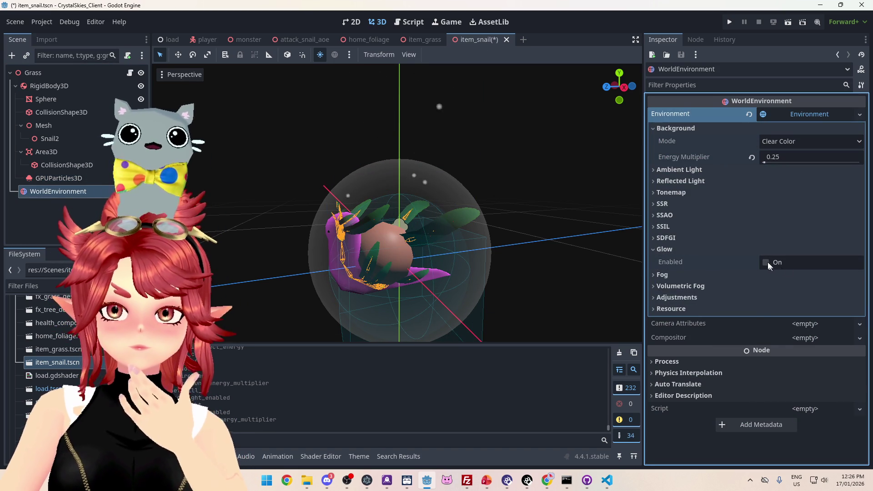
click(763, 263)
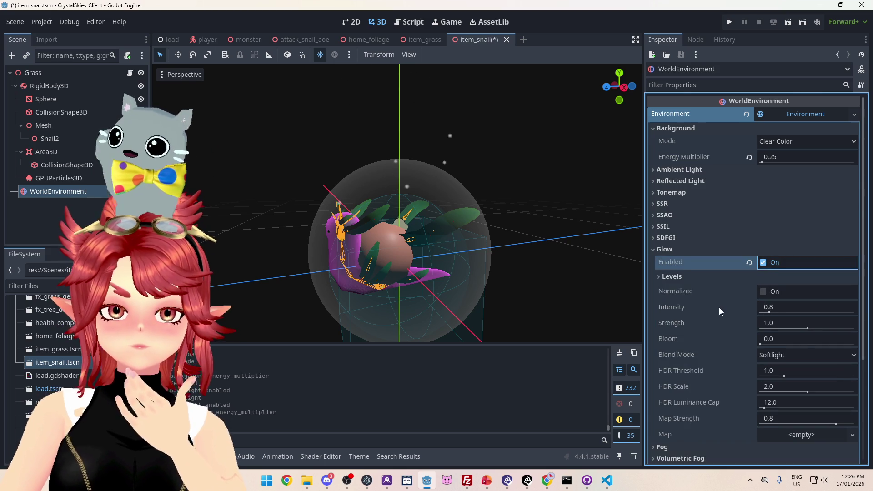
scroll(719, 307, down, 2)
click(774, 267)
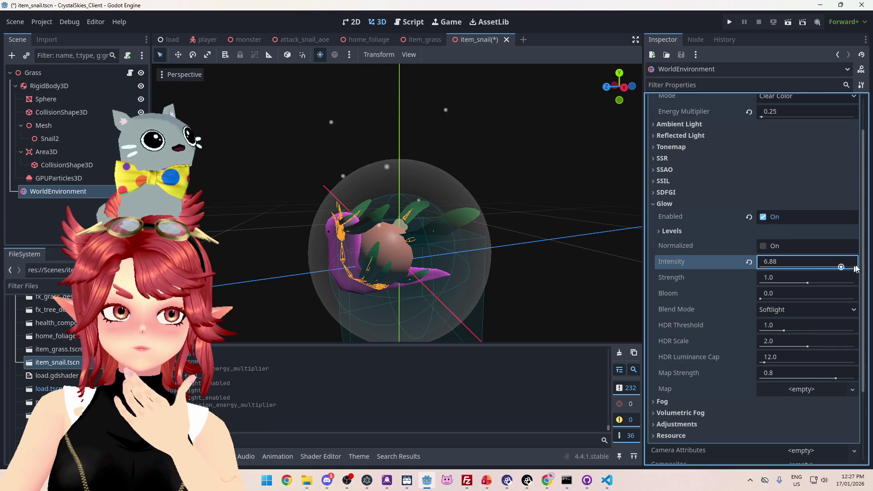
drag(799, 283, 855, 283)
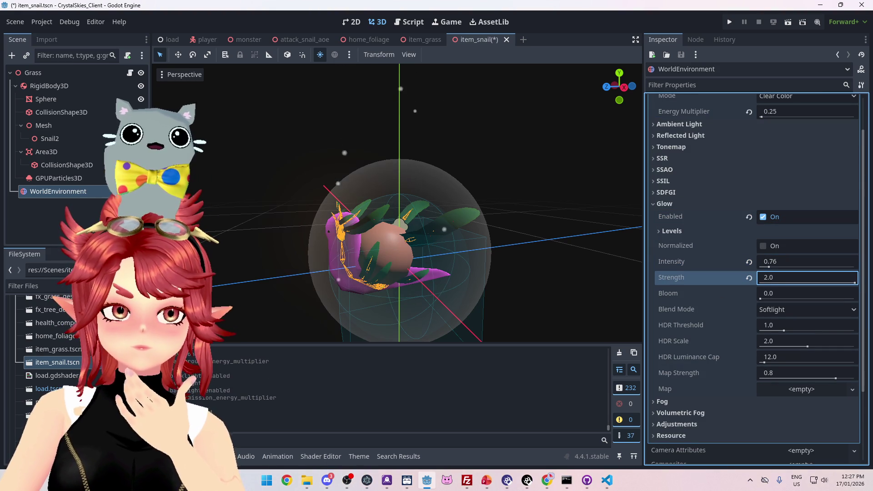
mouse_move(760, 282)
mouse_down()
mouse_move(855, 283)
mouse_move(786, 287)
mouse_up()
click(765, 300)
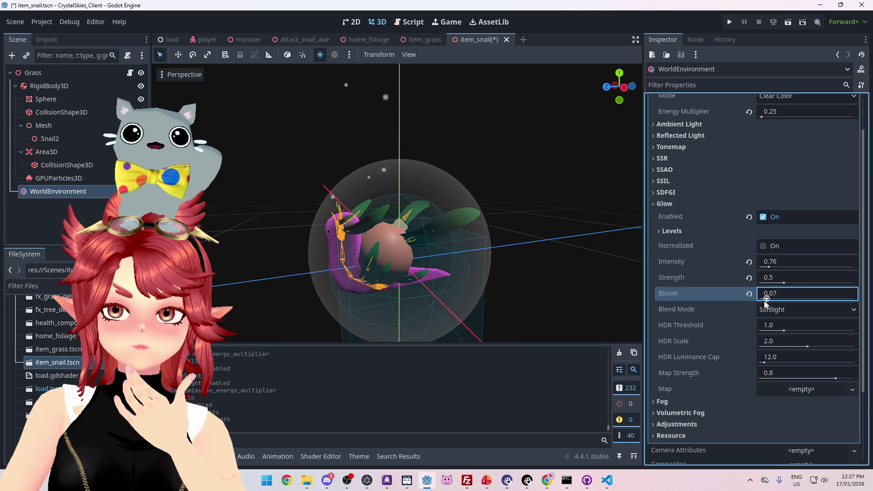
drag(768, 300, 761, 300)
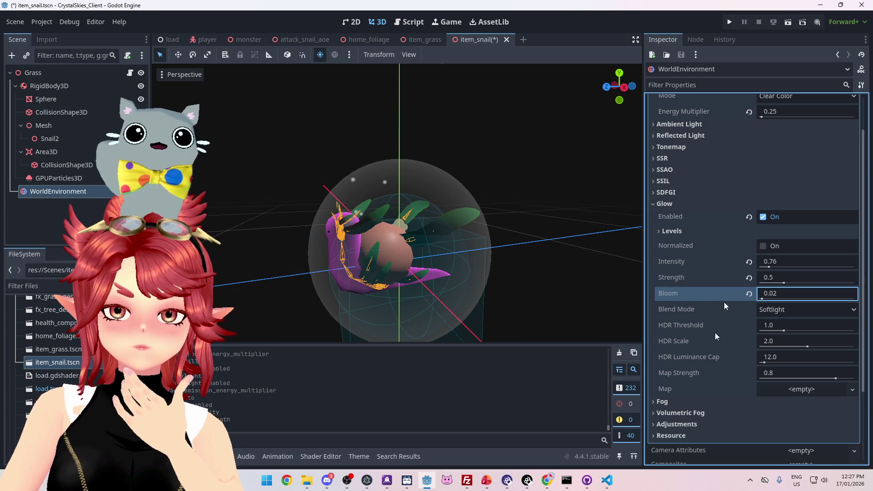
Set glow level 1 to 1.0, then switch to the load scene tab
click(676, 232)
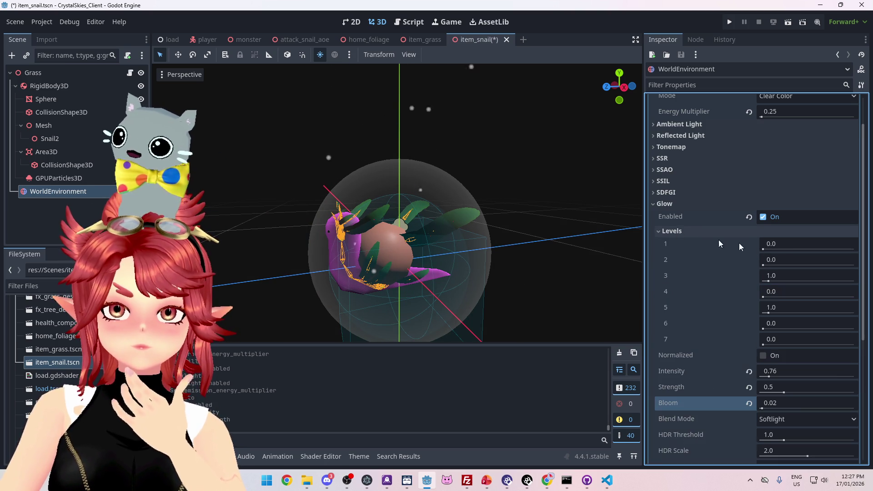
click(776, 246)
text(1)
key(Return)
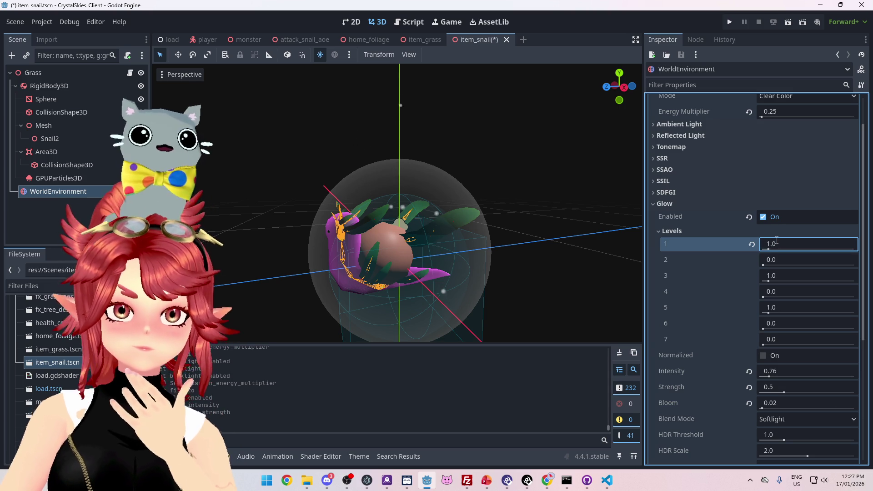
click(668, 232)
scroll(728, 253, down, 2)
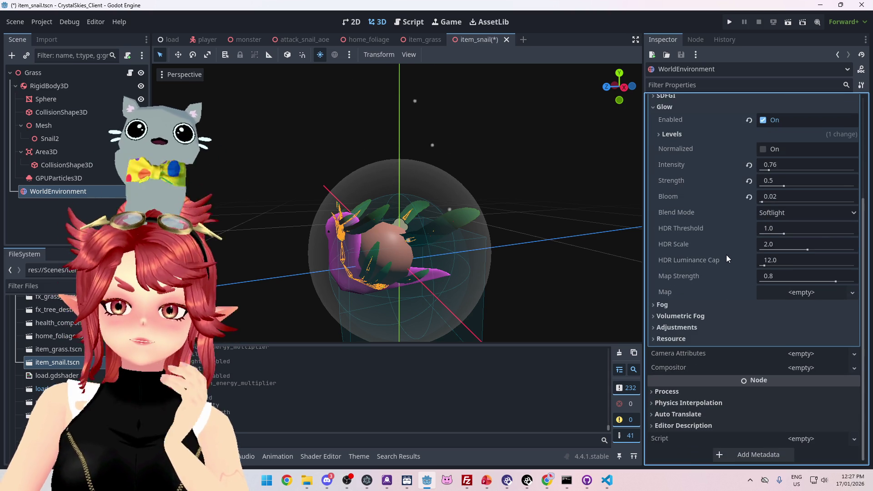
scroll(705, 268, up, 4)
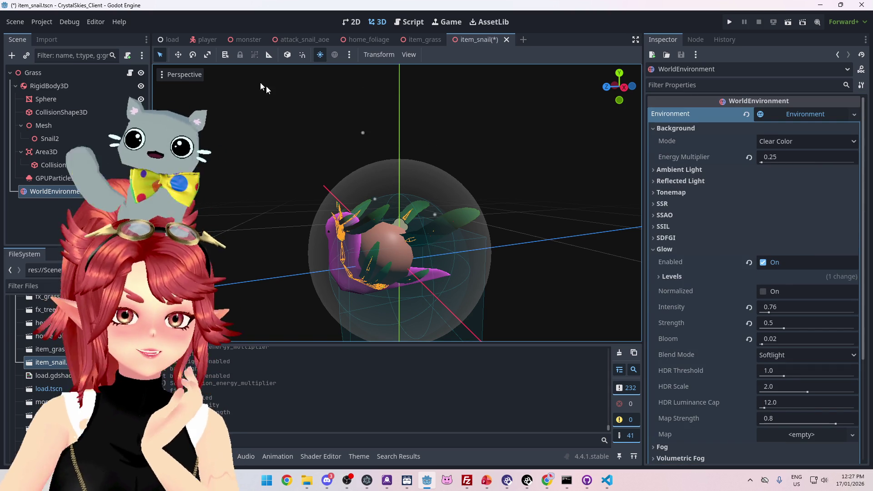
click(165, 41)
scroll(62, 145, up, 3)
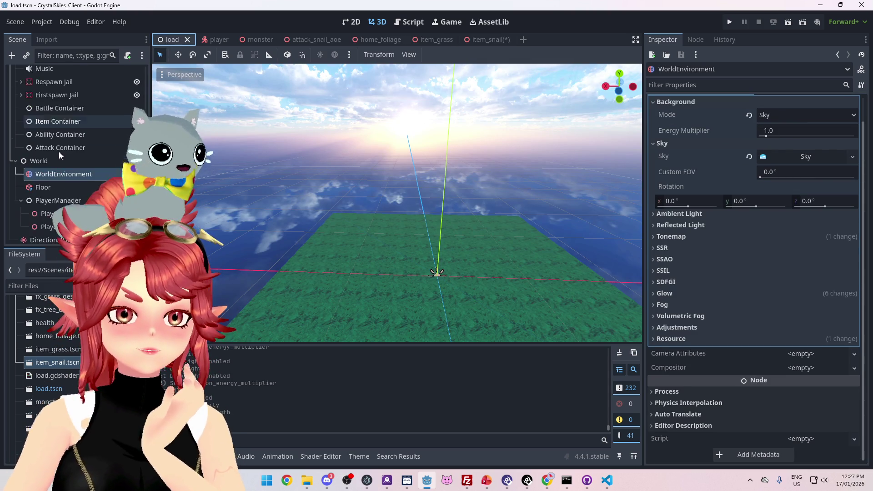
Return to item_snail and inspect WorldEnvironment's Glow and Ambient Light settings
scroll(59, 150, down, 4)
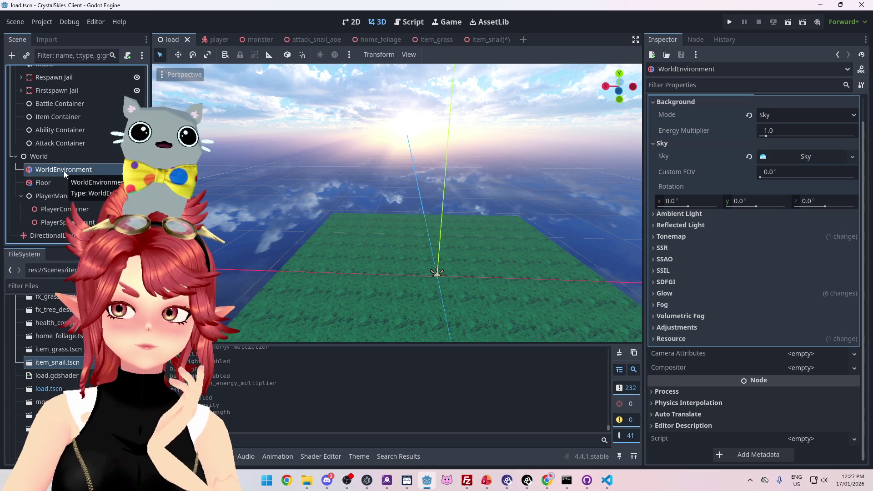
click(473, 41)
scroll(432, 228, up, 2)
scroll(436, 233, down, 3)
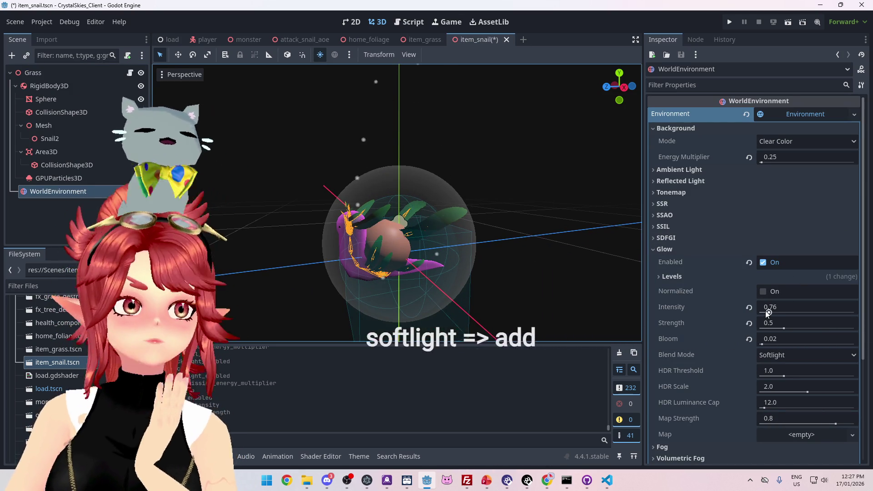
click(665, 250)
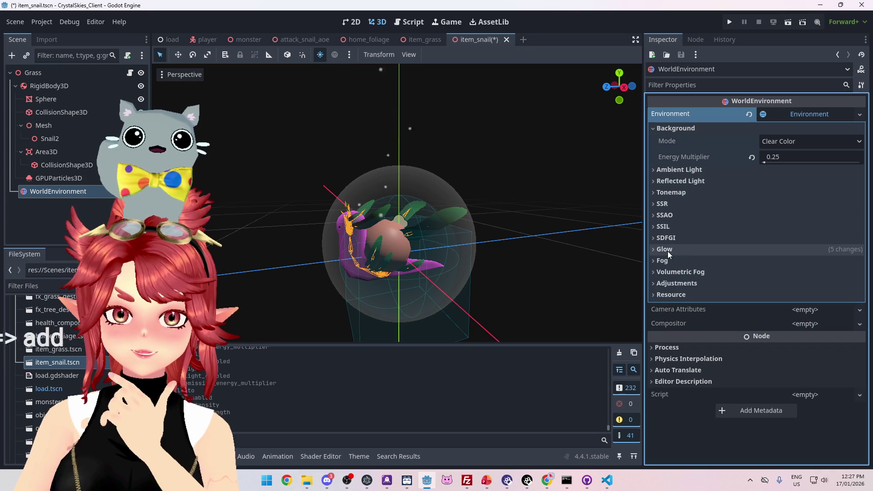
click(686, 171)
click(675, 226)
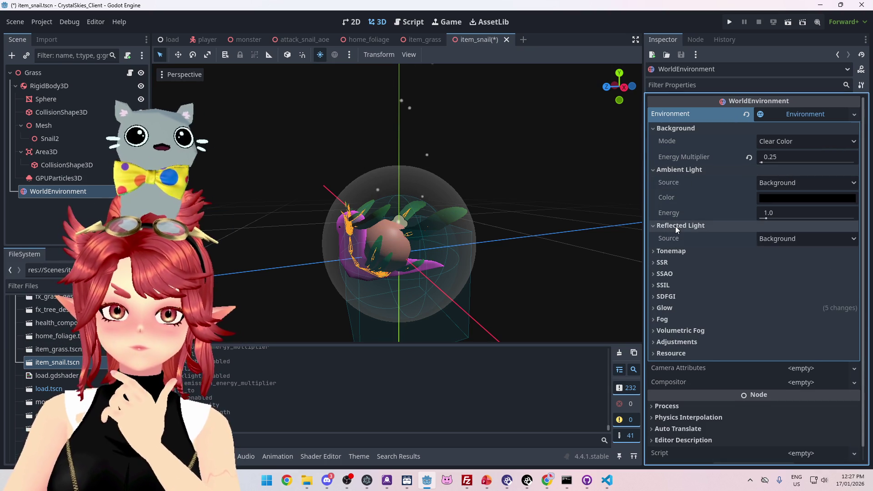
click(675, 226)
Filter environment properties by 'soft', then clear the filter and reopen Glow
click(688, 84)
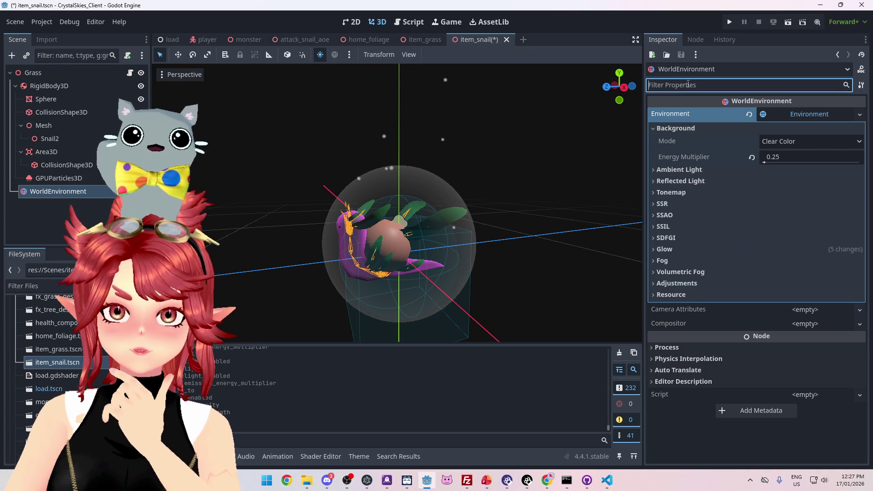
text(soft)
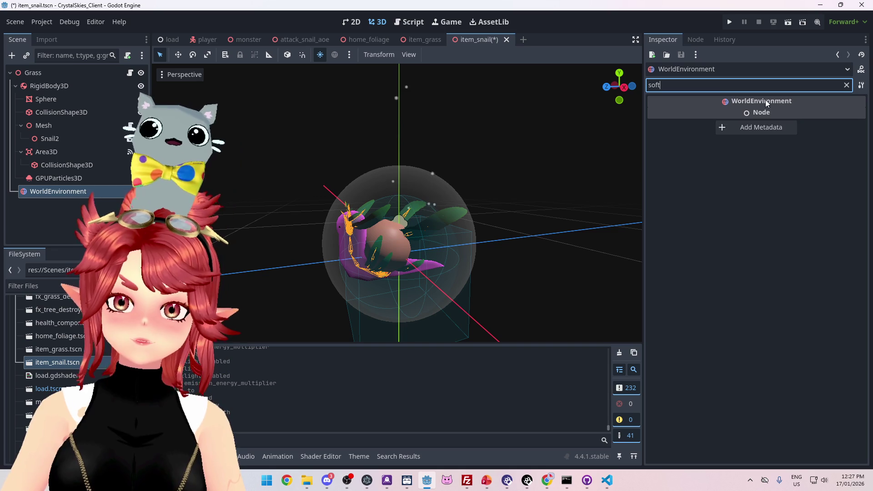
click(847, 86)
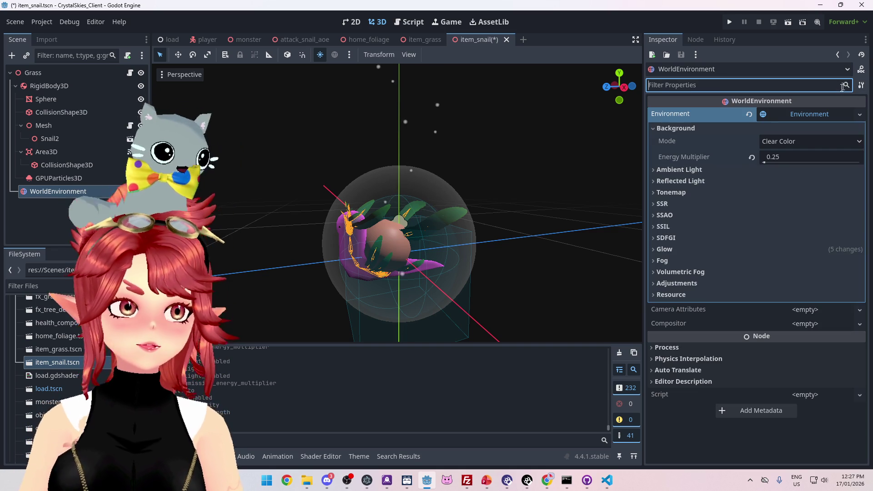
click(674, 252)
scroll(674, 252, down, 1)
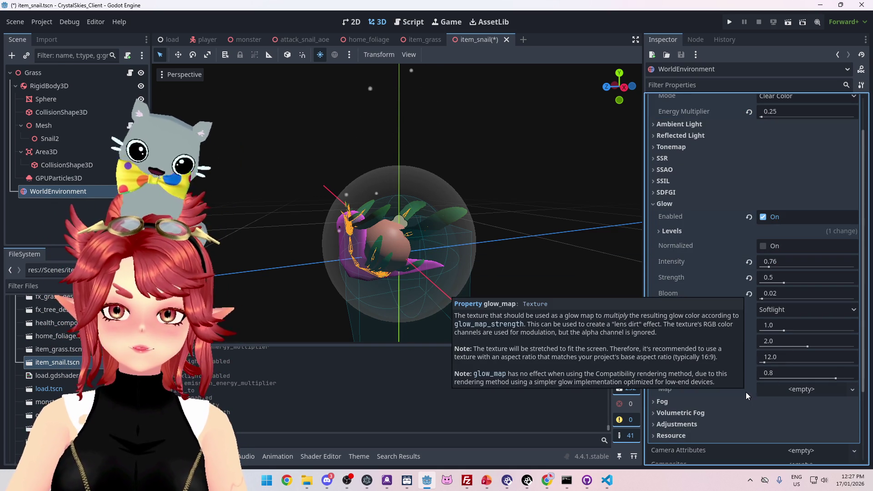
scroll(706, 174, up, 1)
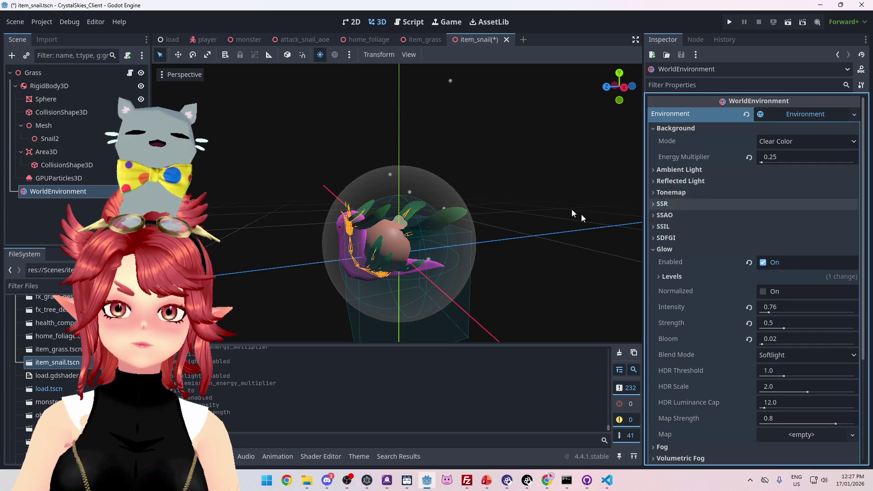
Check the GPUParticles3D Billboard setting, then reselect WorldEnvironment
click(58, 178)
scroll(717, 286, down, 10)
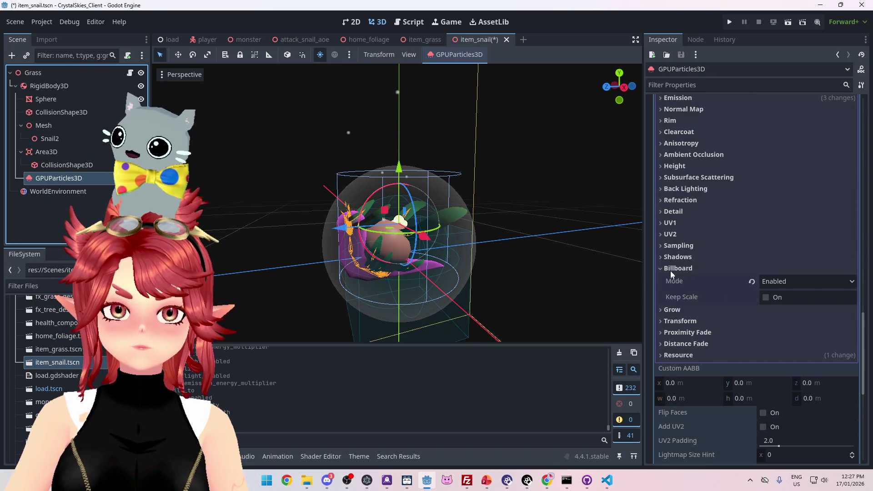
click(670, 269)
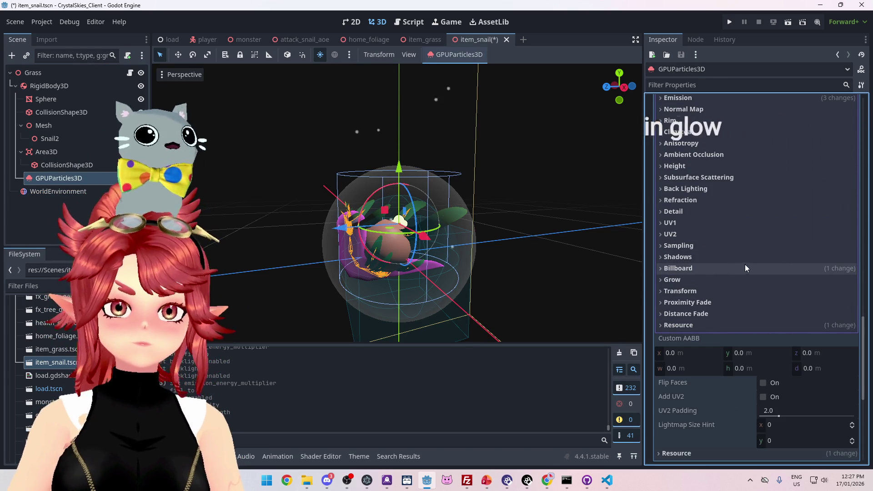
click(58, 191)
scroll(699, 227, down, 2)
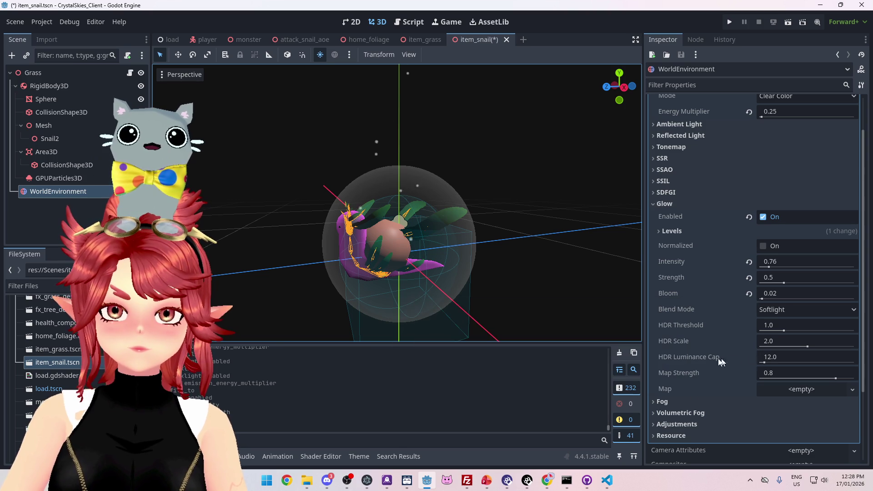
Set the glow blend mode to Additive
mouse_move(710, 359)
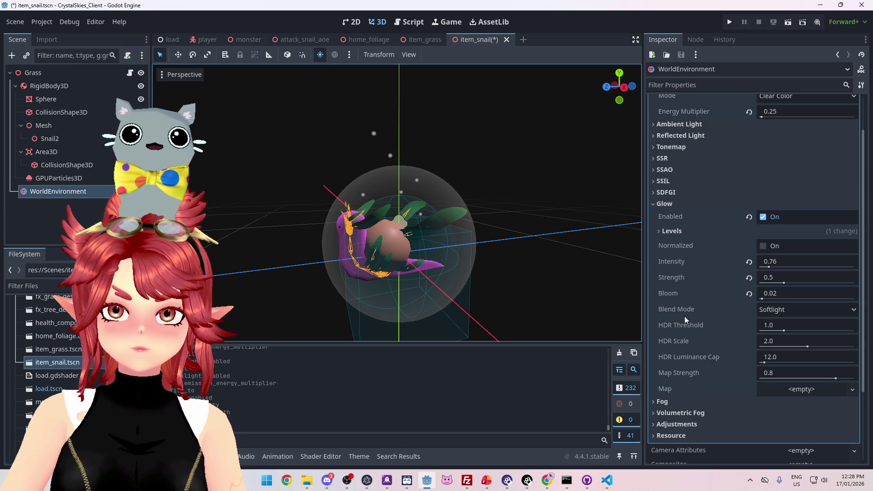
click(779, 310)
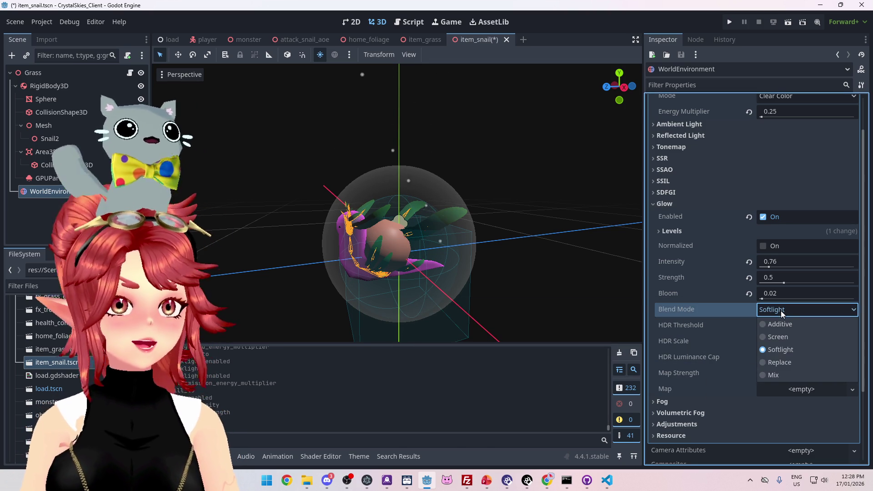
click(783, 326)
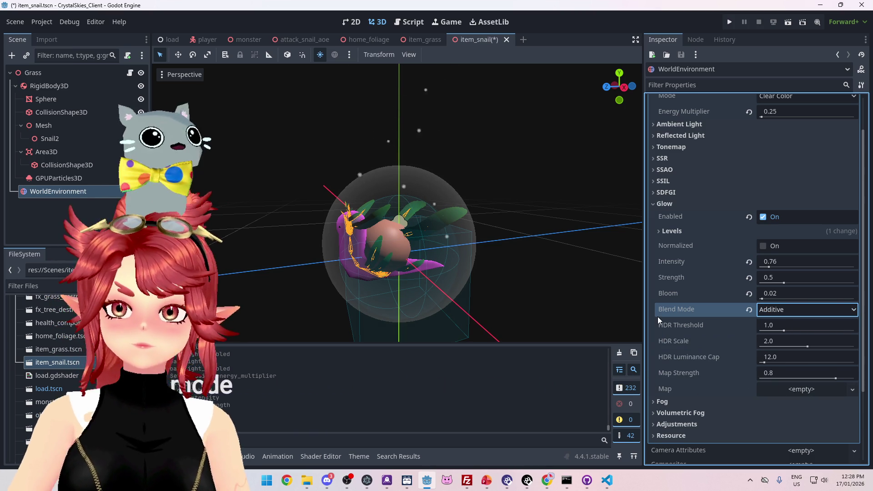
mouse_move(658, 318)
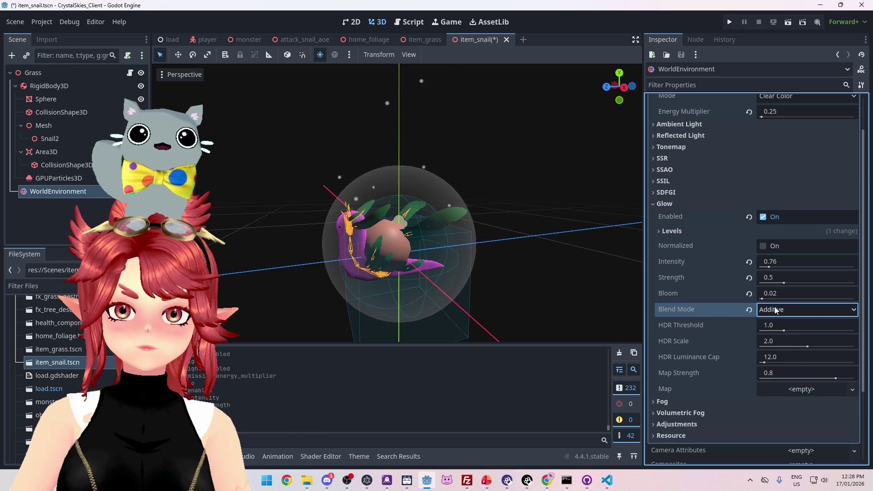
click(776, 310)
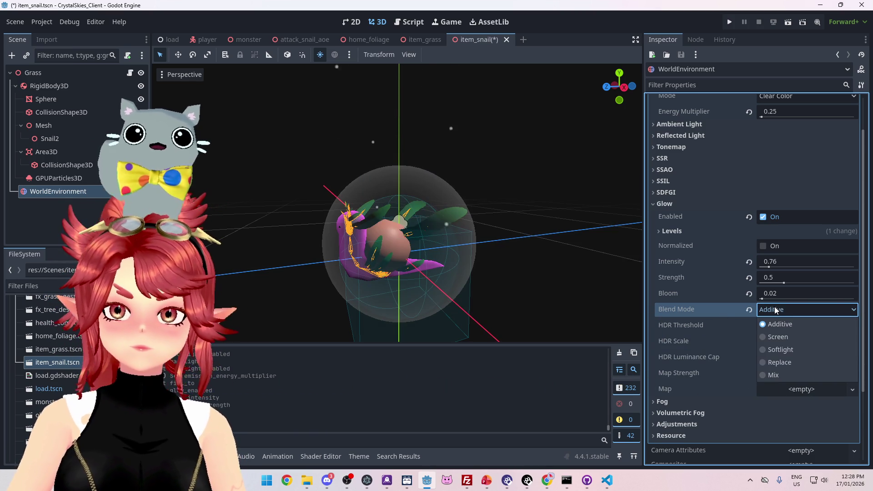
click(780, 337)
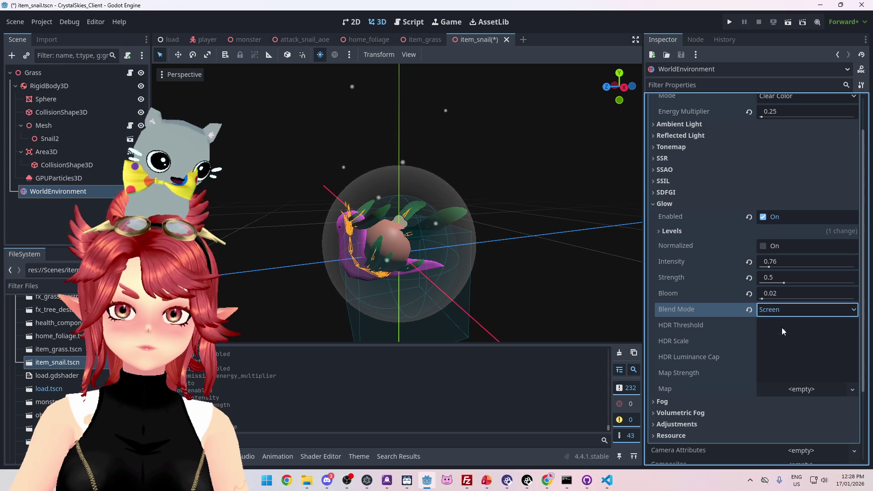
click(782, 327)
Set glow intensity 1.49, bloom 0.0 and strength 2.0
mouse_move(773, 266)
mouse_down()
mouse_move(837, 266)
mouse_move(765, 265)
mouse_up()
mouse_move(853, 267)
mouse_down()
mouse_move(782, 268)
mouse_move(790, 283)
mouse_move(851, 283)
mouse_move(776, 282)
mouse_up()
text(0.2)
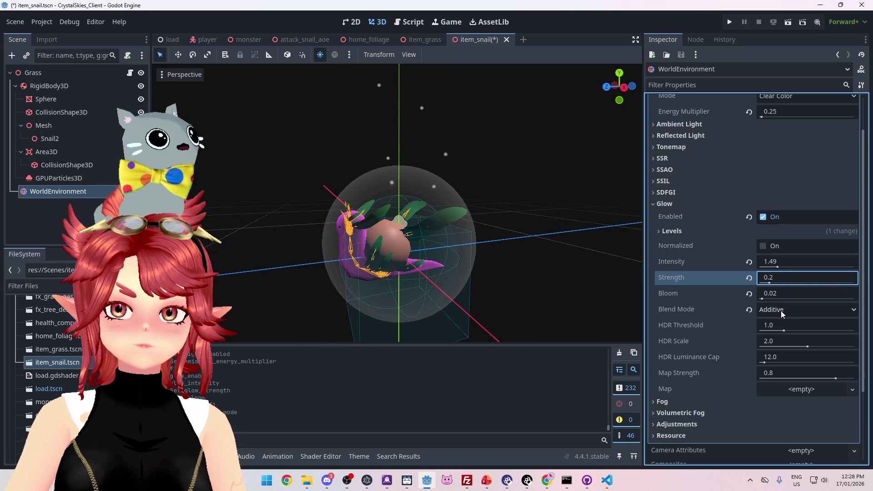
drag(762, 299, 724, 311)
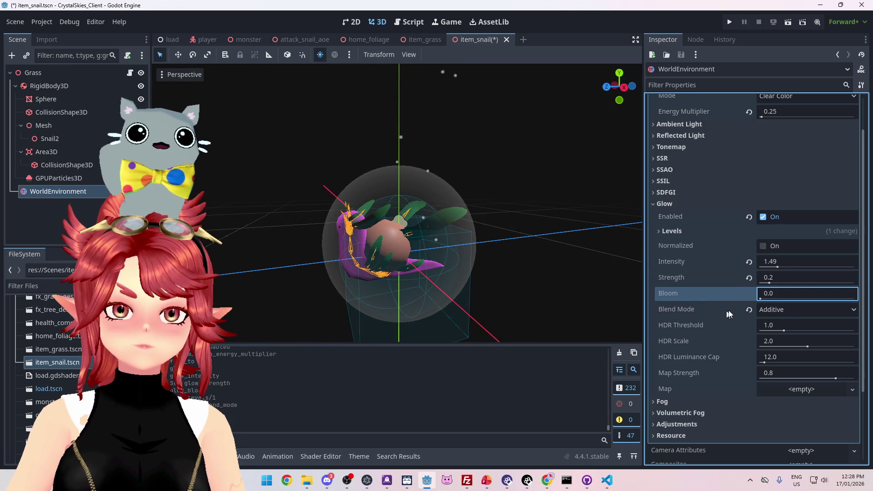
mouse_move(770, 284)
mouse_down()
mouse_move(849, 283)
mouse_move(814, 283)
mouse_move(857, 291)
mouse_up()
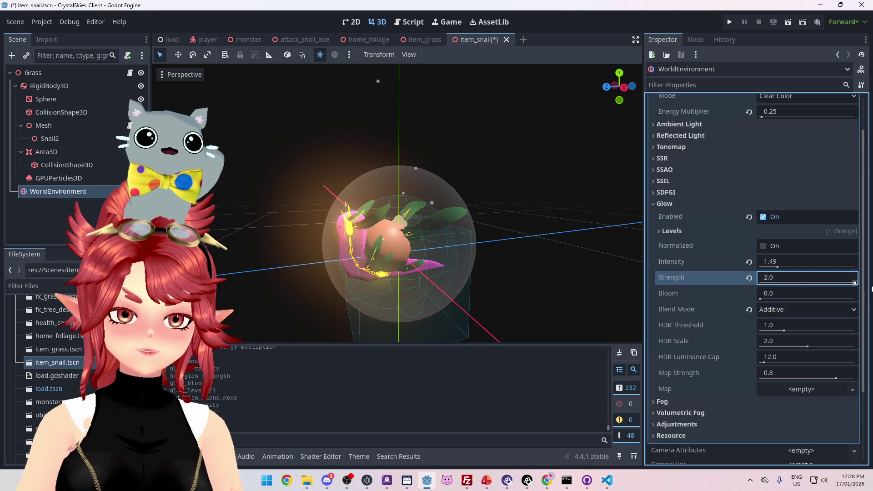
drag(409, 255, 392, 258)
scroll(393, 257, up, 3)
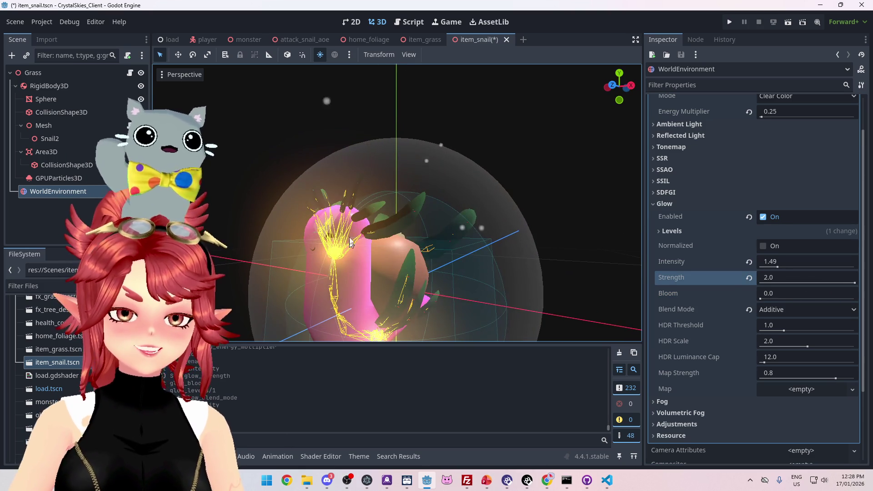
scroll(359, 247, down, 2)
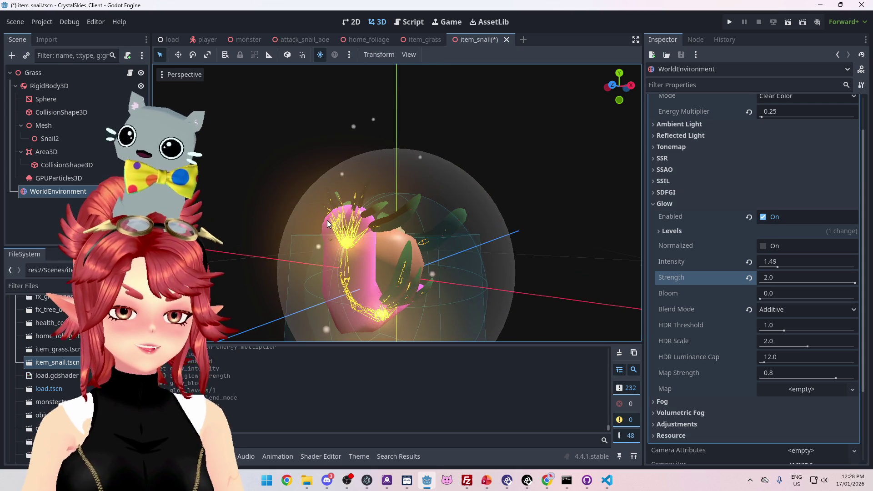
drag(391, 253, 376, 262)
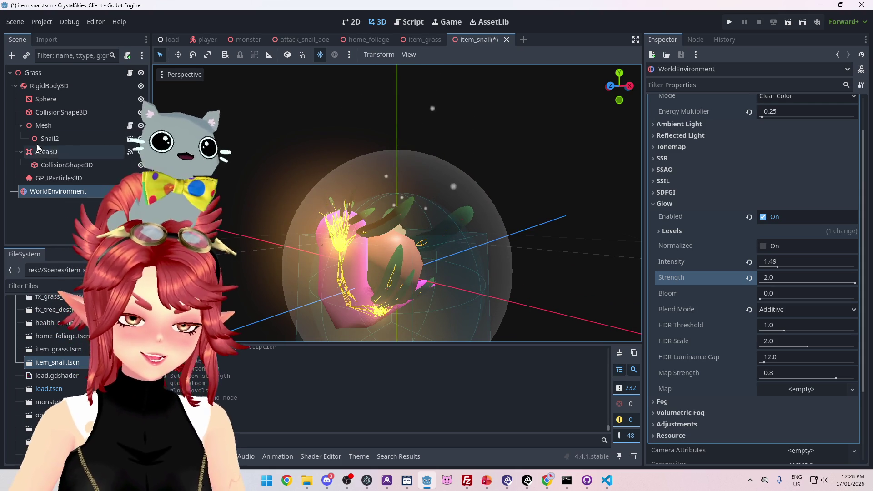
right_click(47, 139)
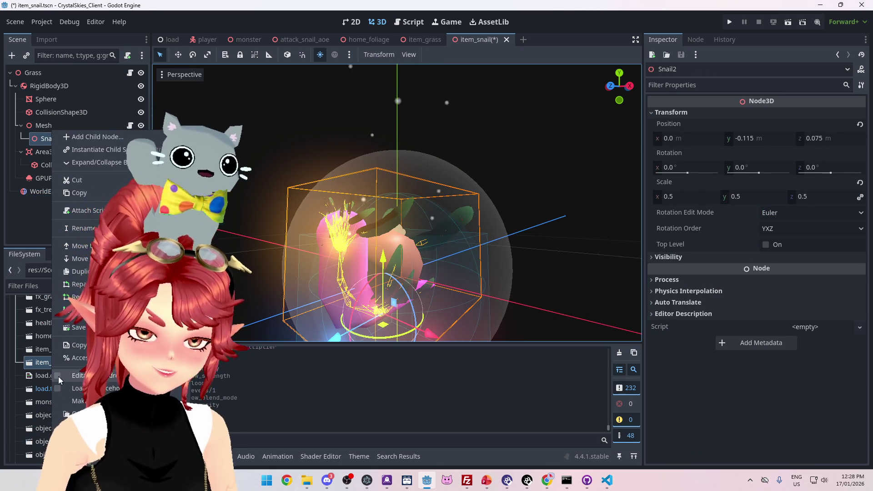
click(58, 377)
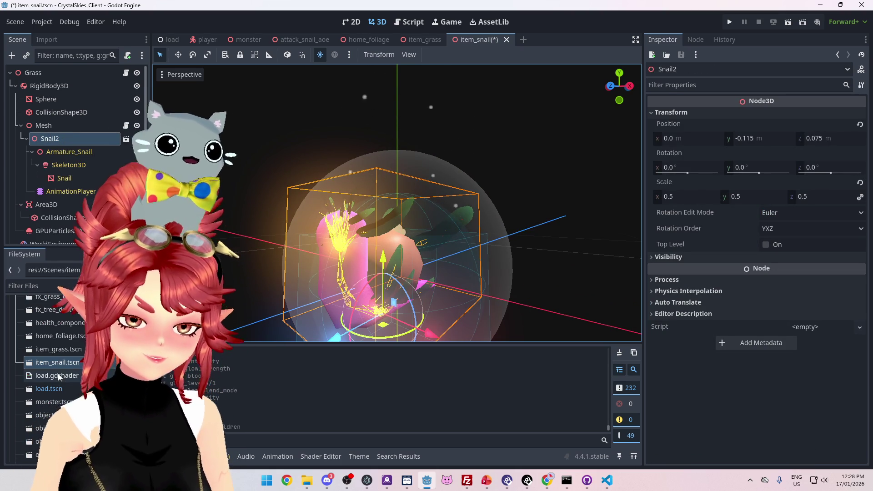
click(62, 164)
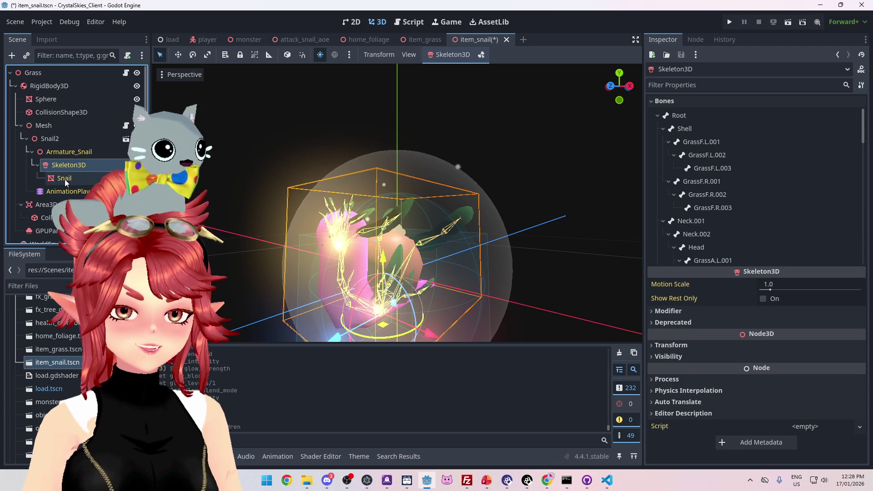
drag(65, 183, 61, 155)
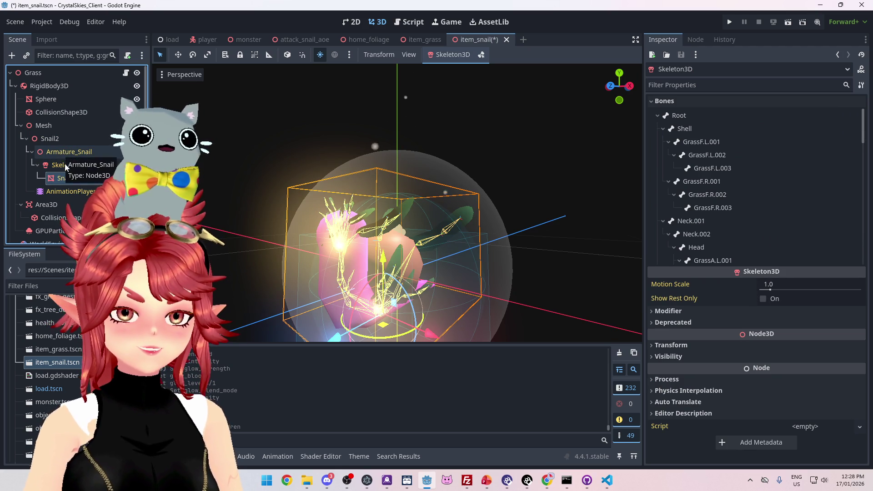
click(105, 166)
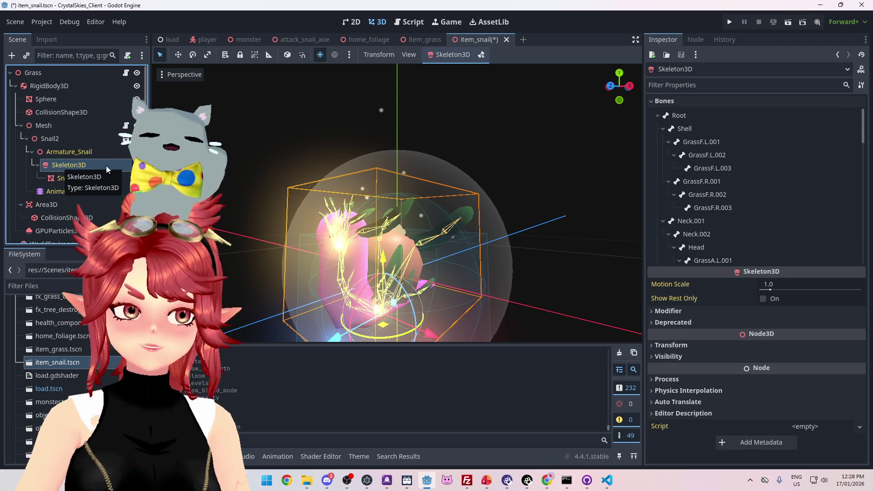
click(136, 164)
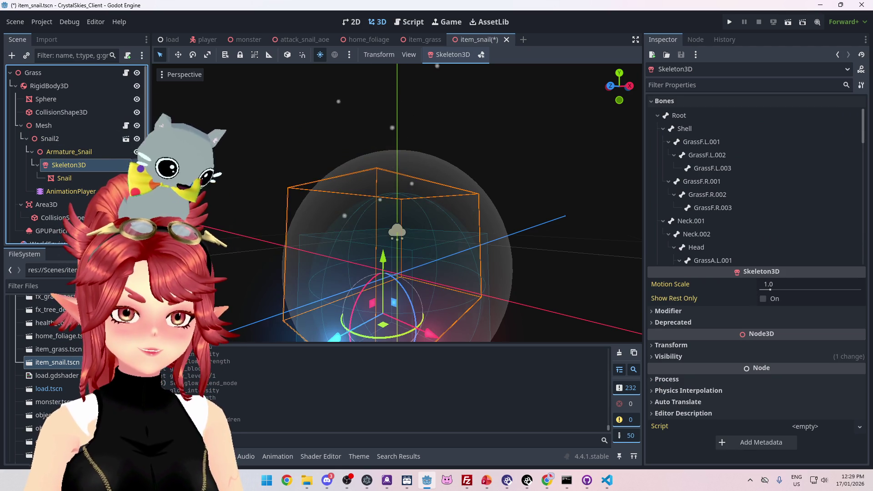
click(136, 165)
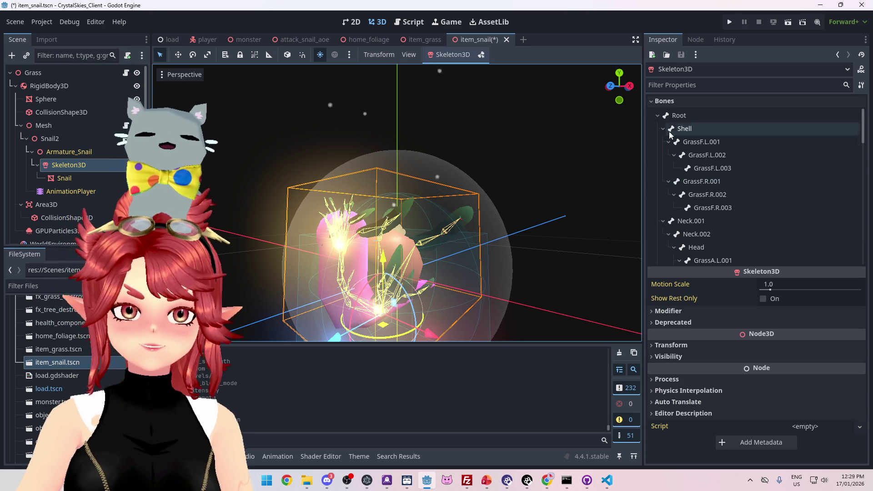
click(661, 113)
click(658, 117)
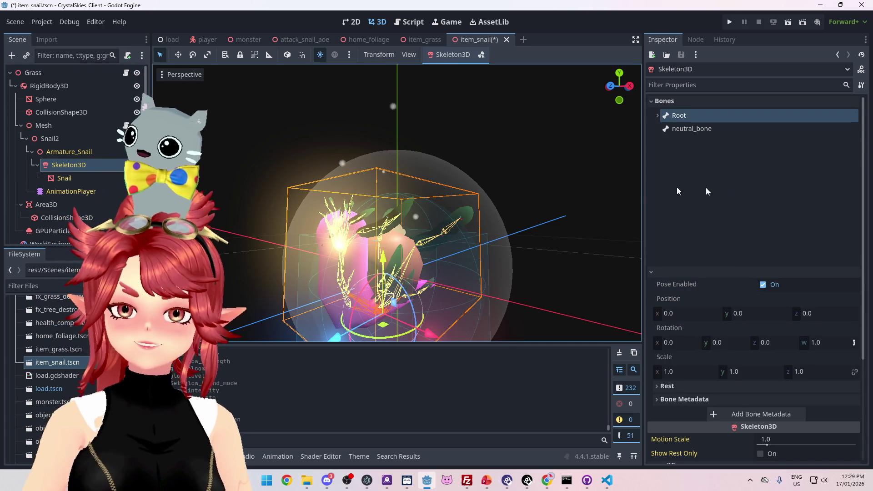
scroll(422, 263, down, 5)
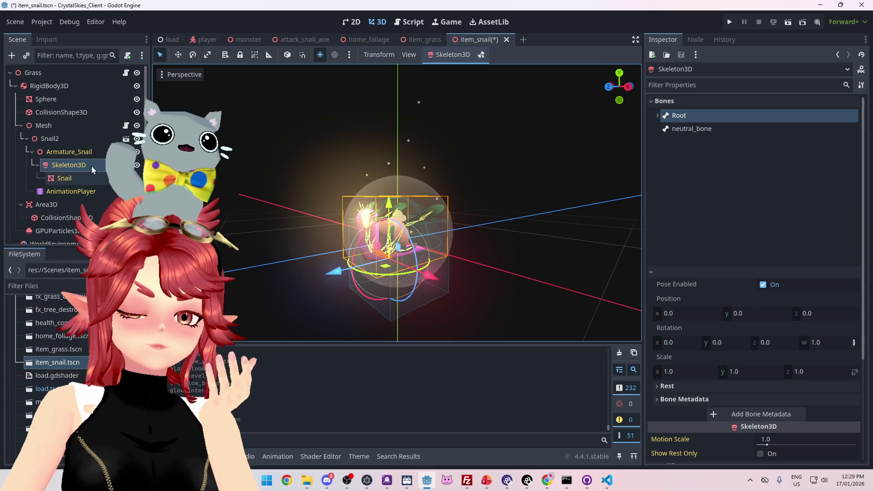
scroll(86, 187, down, 1)
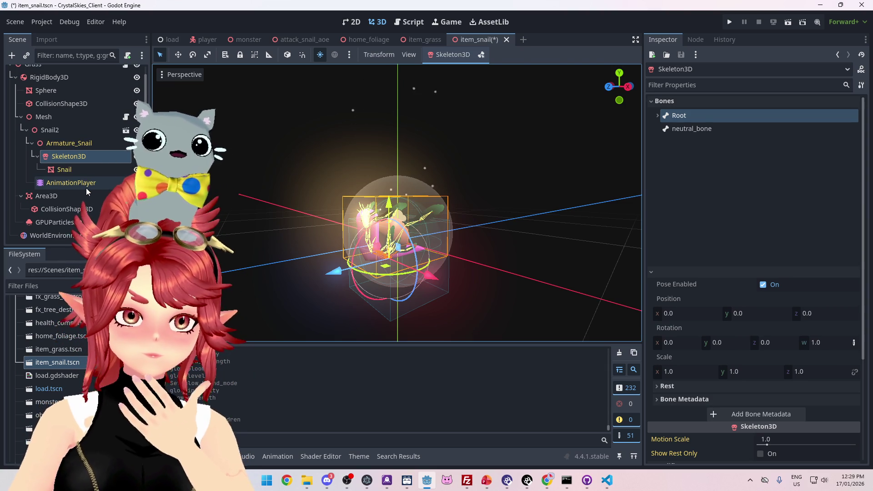
click(78, 169)
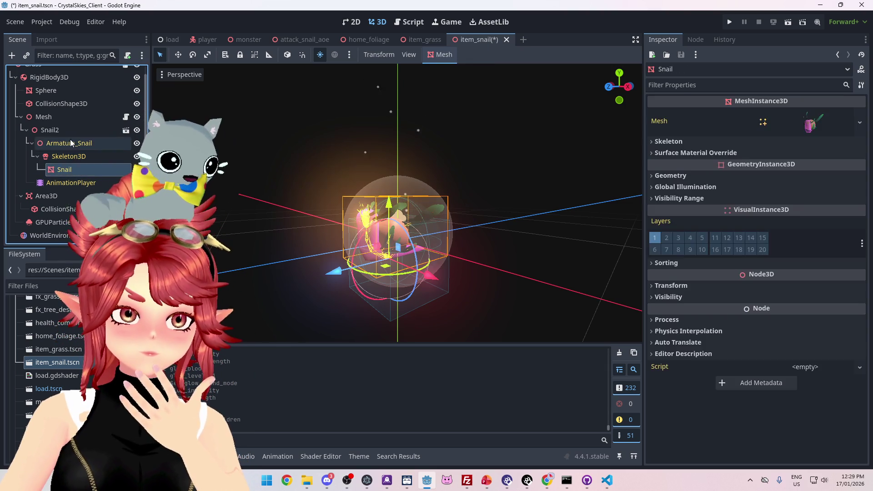
click(70, 143)
click(61, 133)
right_click(59, 133)
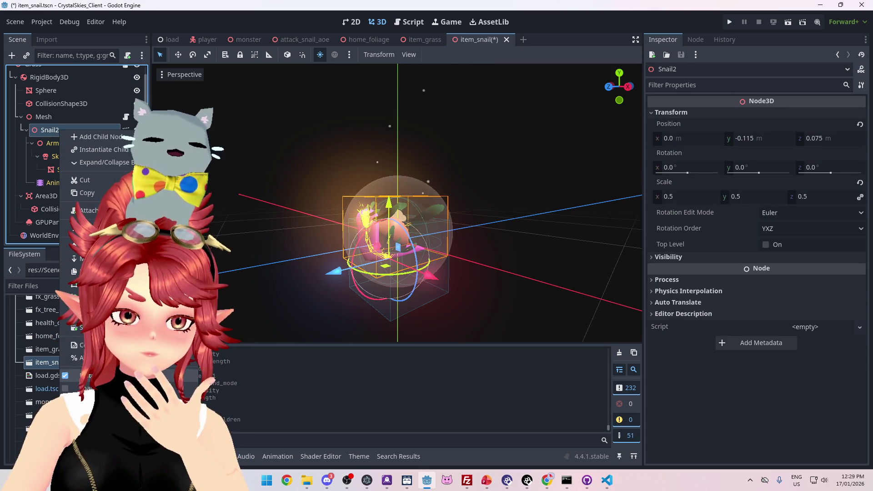
click(81, 375)
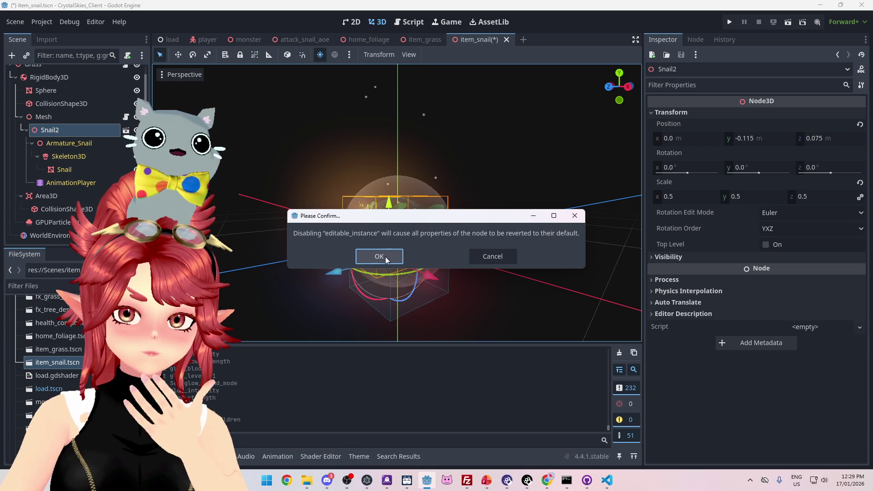
click(386, 257)
click(62, 191)
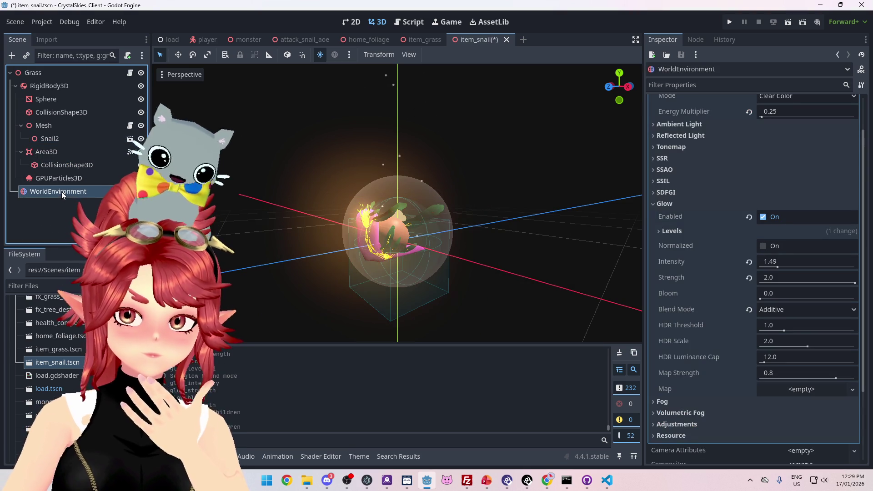
scroll(713, 320, down, 2)
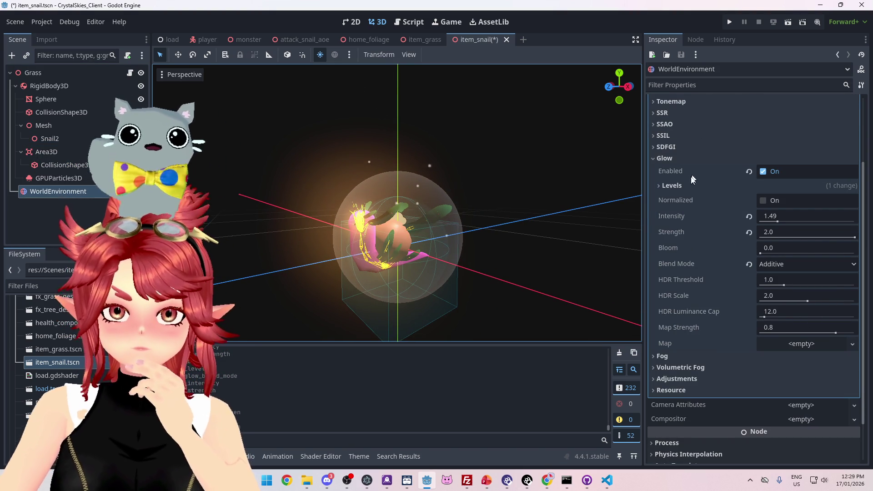
Set glow level 1 to 1.0
click(677, 185)
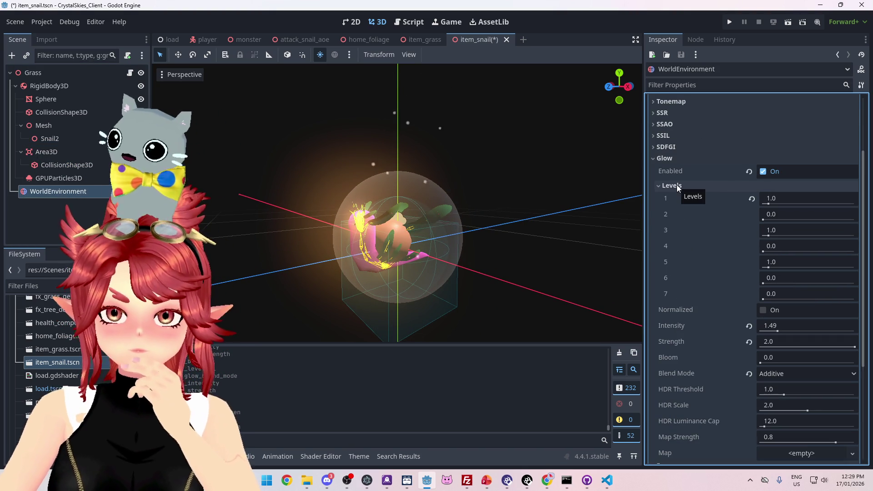
click(777, 199)
text(0.0)
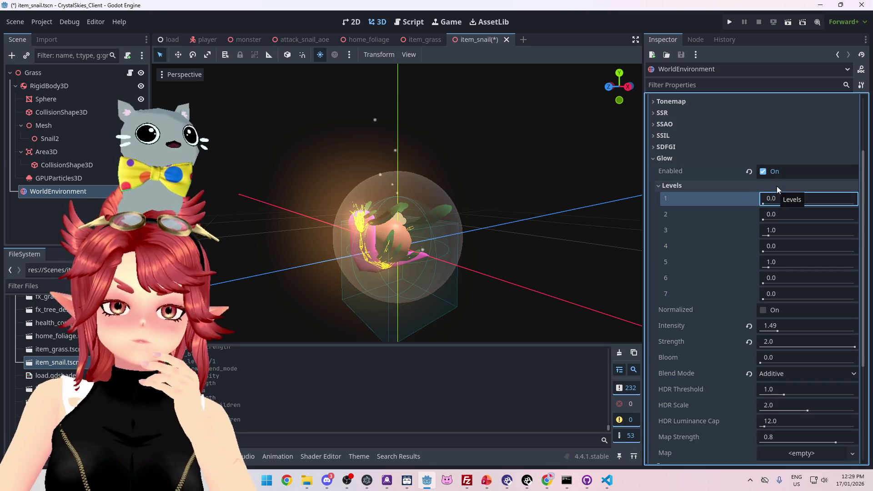
double_click(791, 198)
text(1.)
key(Return)
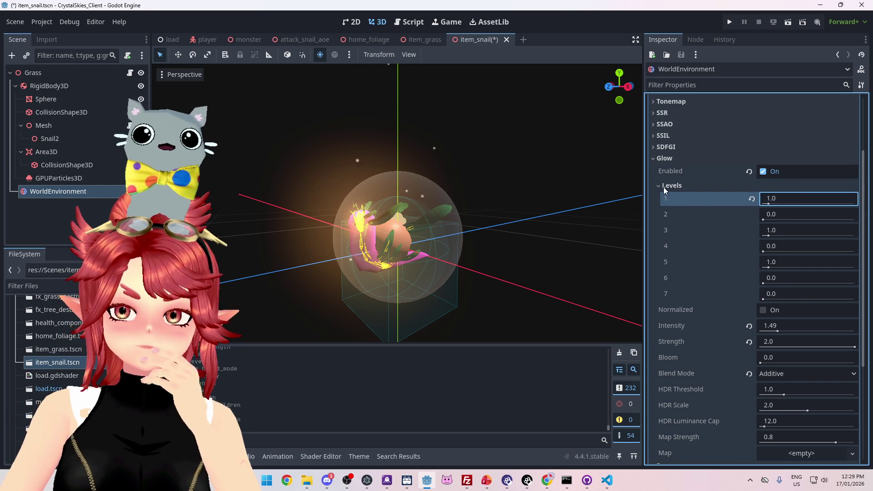
click(664, 186)
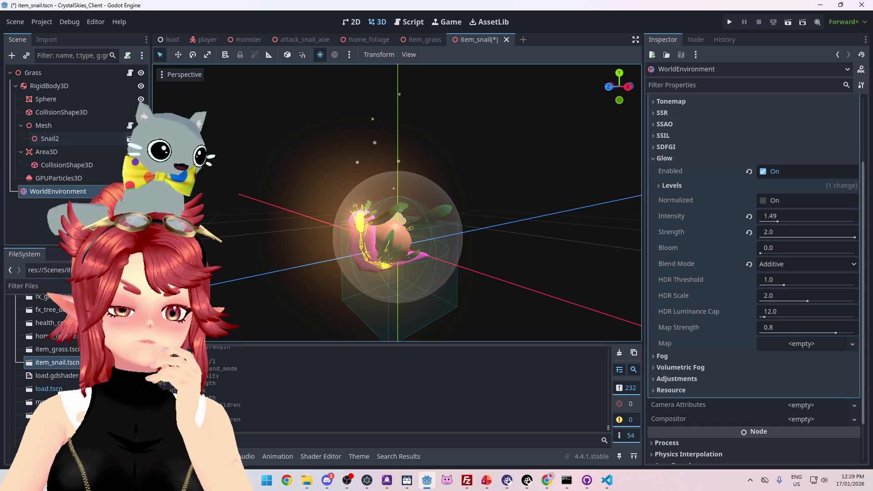
Hide the Snail2 mesh and set glow intensity 2.45 with bloom 0.13
click(141, 138)
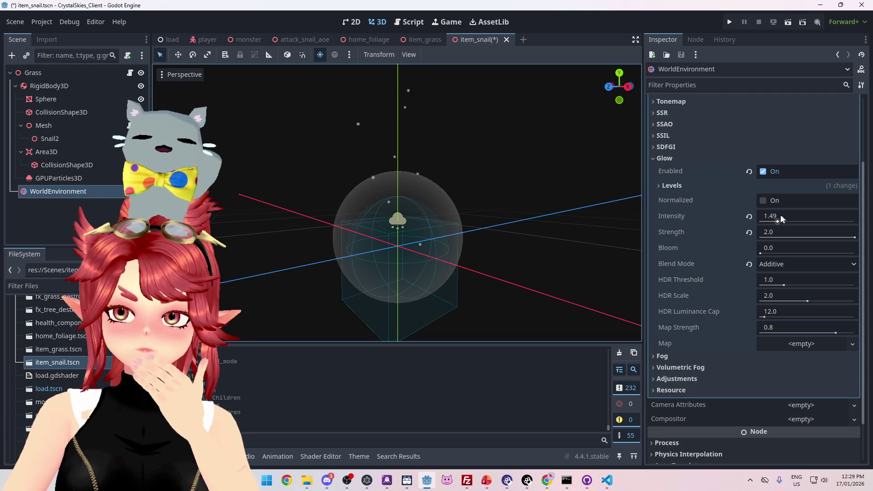
drag(775, 220, 778, 223)
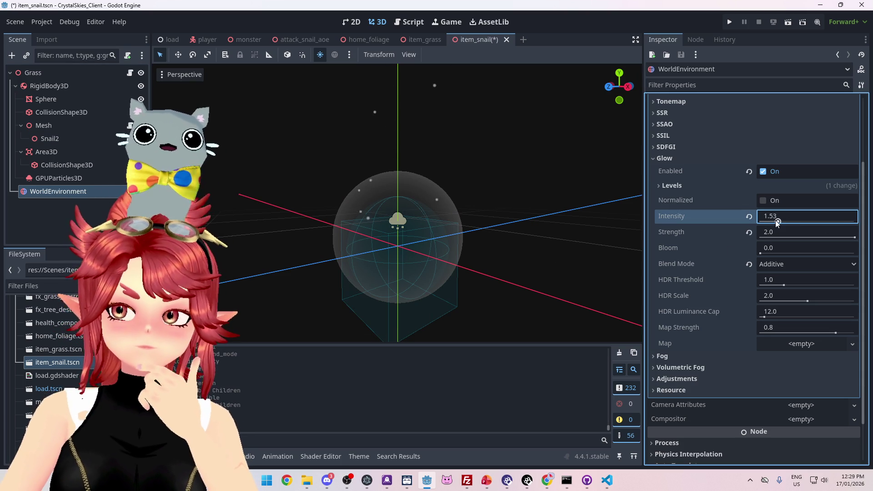
mouse_move(830, 240)
mouse_down()
mouse_move(760, 240)
mouse_move(809, 253)
mouse_move(768, 253)
mouse_move(779, 257)
mouse_up()
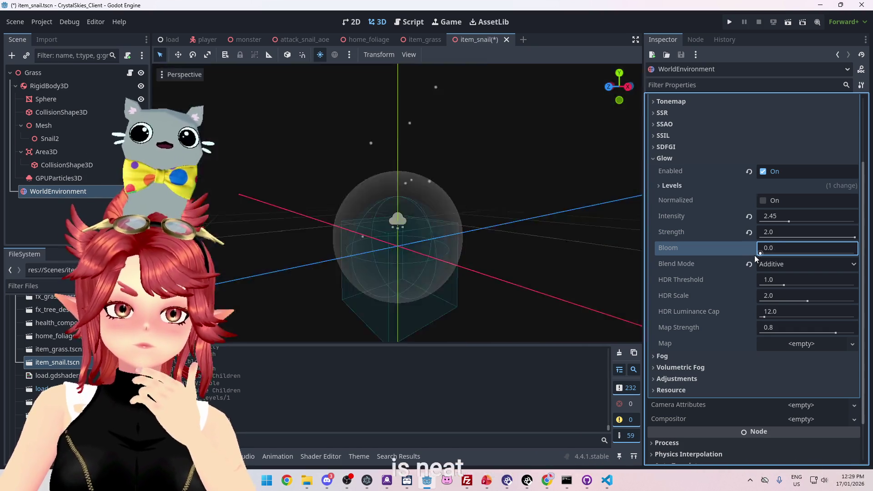
click(398, 220)
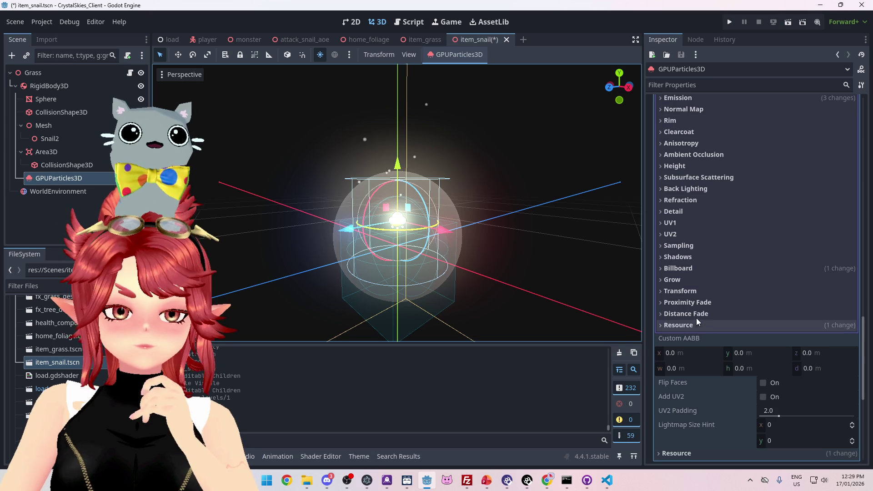
Expand the particle material's Emission section (white, energy 5.0) and open the viewport's Perspective menu
scroll(713, 317, up, 5)
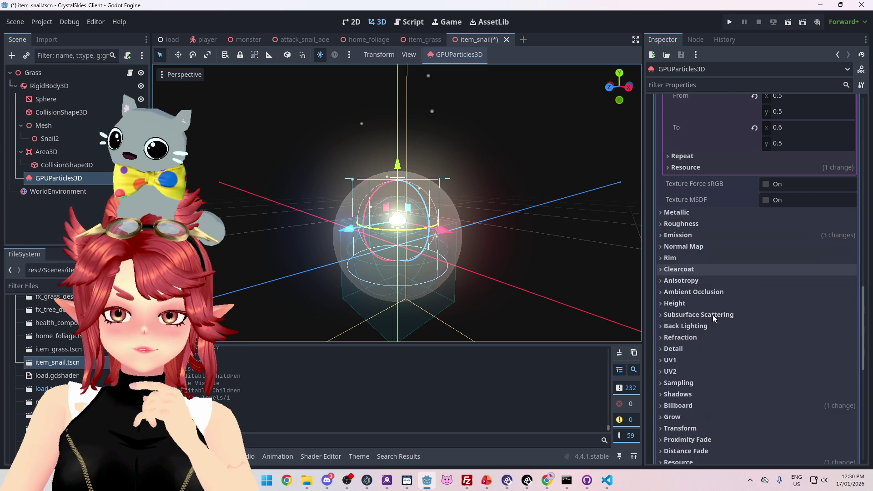
scroll(712, 315, up, 9)
scroll(709, 325, down, 6)
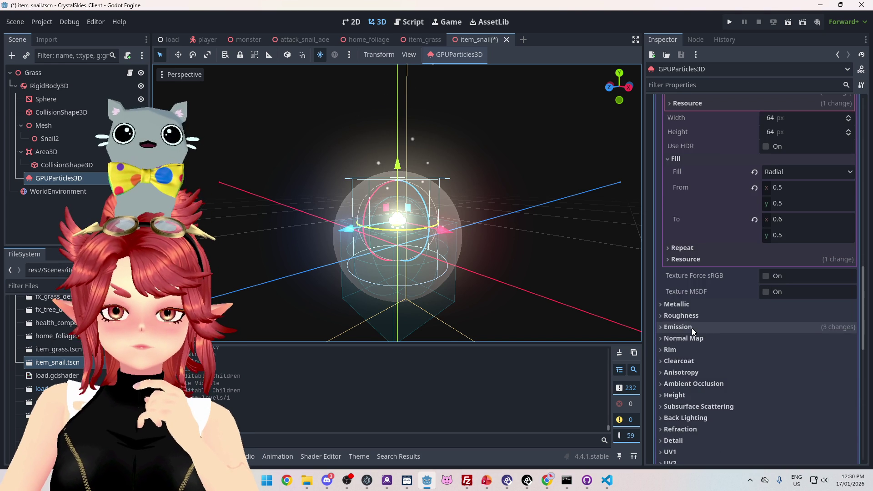
click(692, 329)
scroll(737, 329, down, 2)
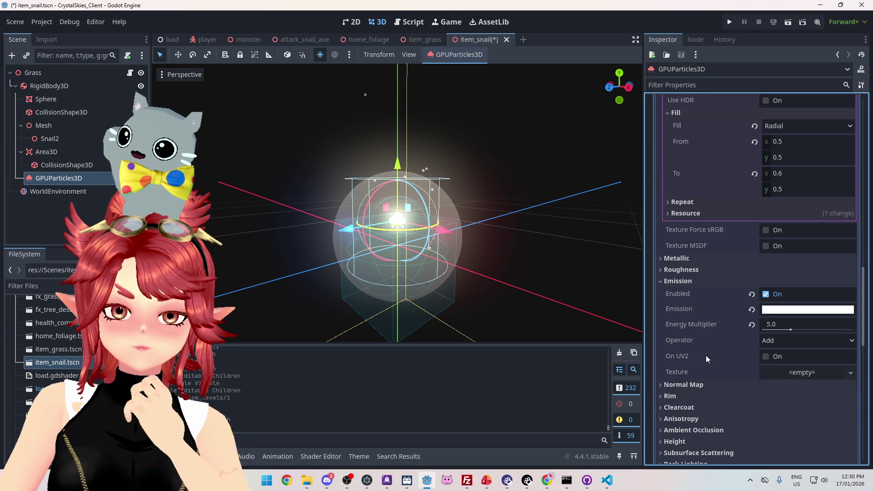
scroll(746, 316, down, 2)
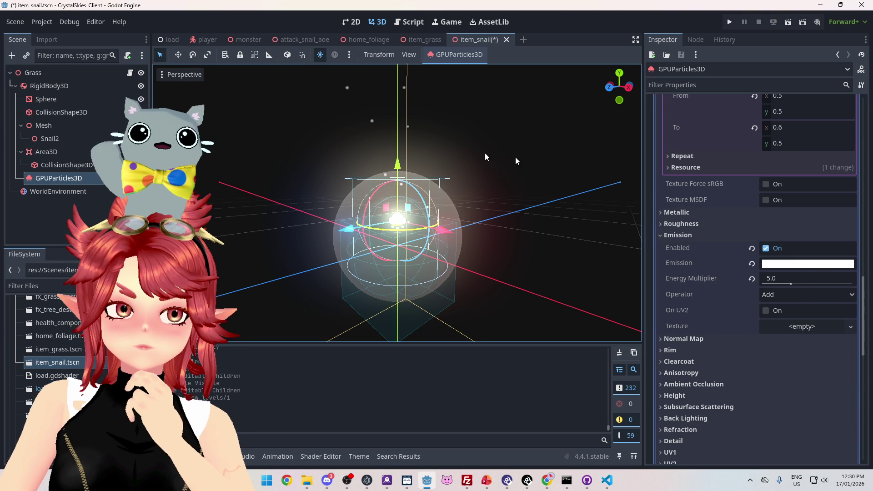
click(164, 74)
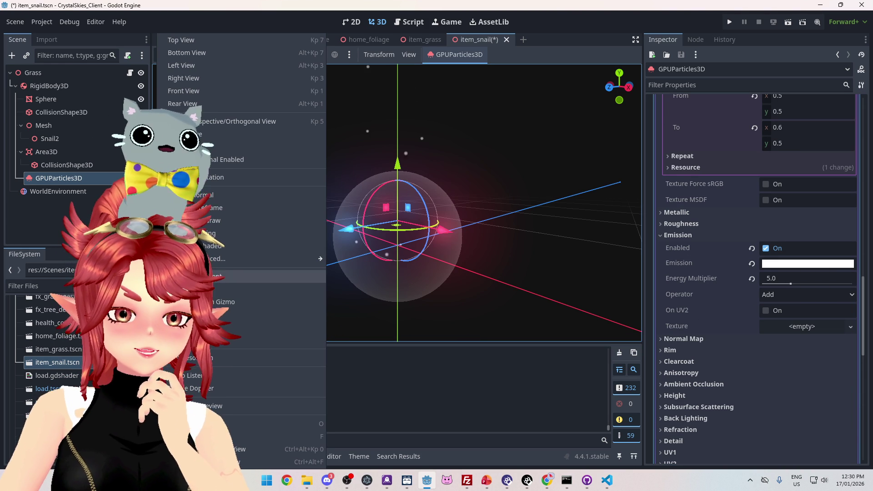
Turn off View Gizmos in the viewport's Perspective menu
click(200, 301)
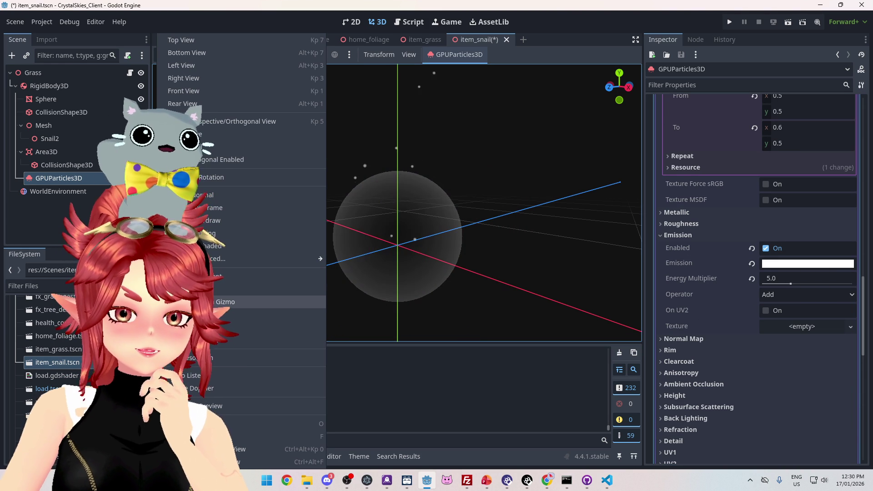
click(200, 301)
click(200, 302)
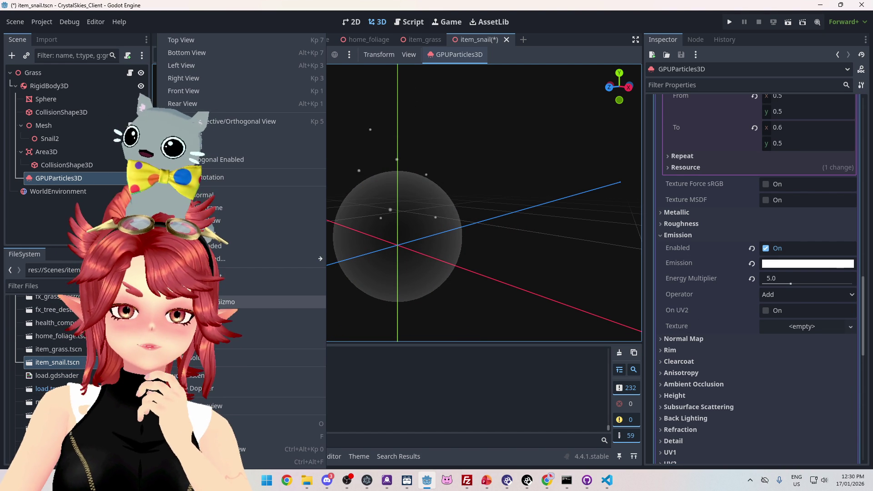
click(558, 54)
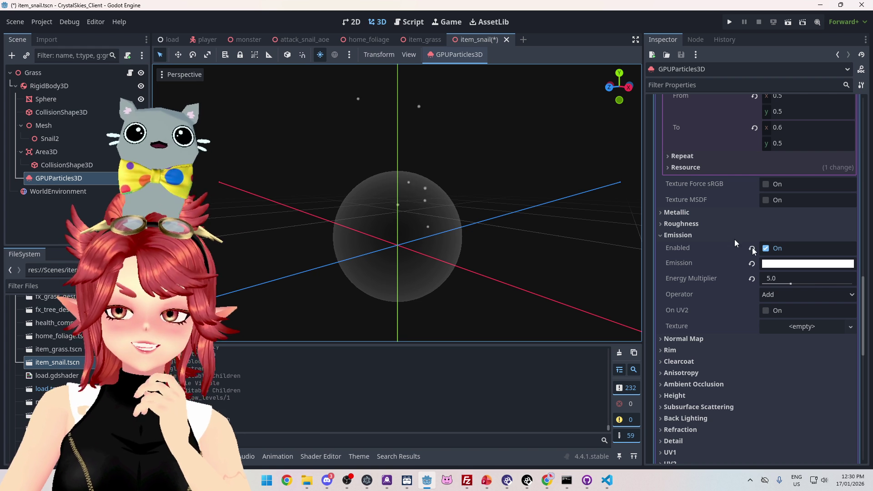
Lower the particle emission energy multiplier to 3.46
mouse_move(793, 282)
mouse_down()
mouse_move(765, 285)
mouse_move(868, 287)
mouse_move(728, 279)
mouse_move(851, 278)
mouse_move(812, 280)
mouse_up()
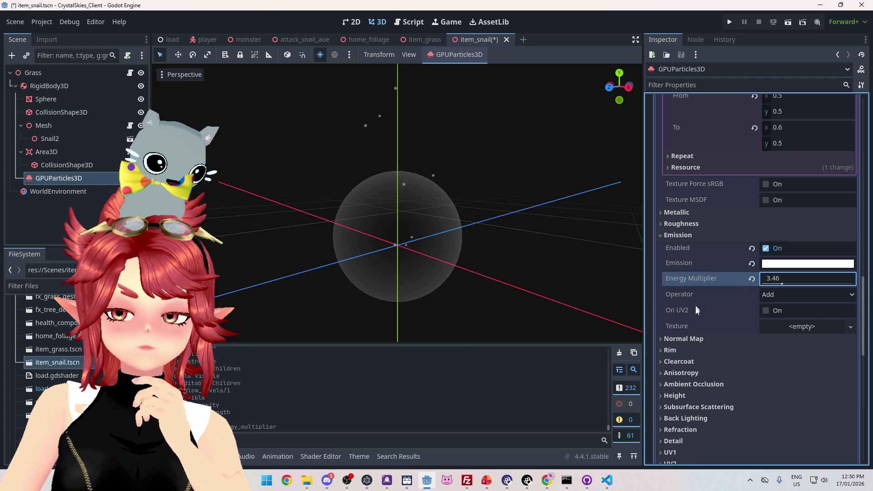
scroll(773, 318, down, 10)
click(47, 190)
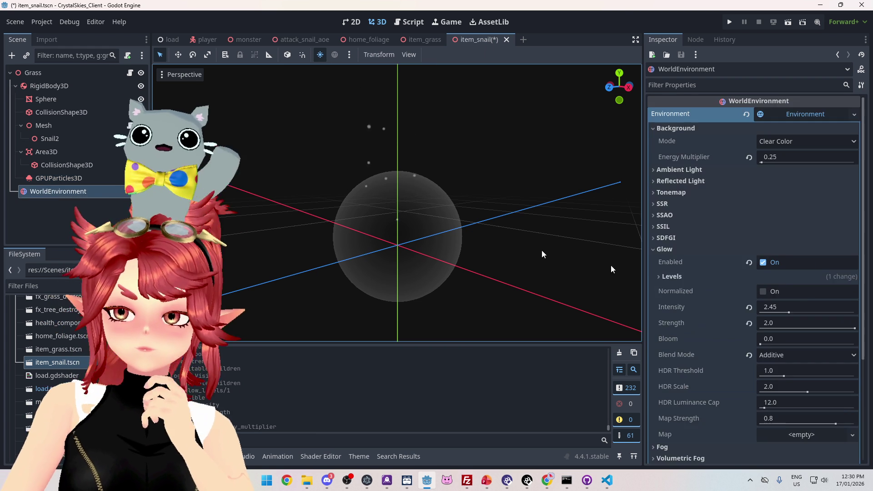
Settle glow at intensity 1.65 and strength 1.0, then switch to the Nakama console in the browser
scroll(748, 284, down, 4)
mouse_move(790, 222)
mouse_down()
mouse_move(807, 221)
mouse_move(766, 232)
mouse_move(855, 252)
mouse_move(760, 252)
mouse_move(819, 253)
mouse_move(760, 253)
mouse_move(770, 256)
mouse_up()
text(1)
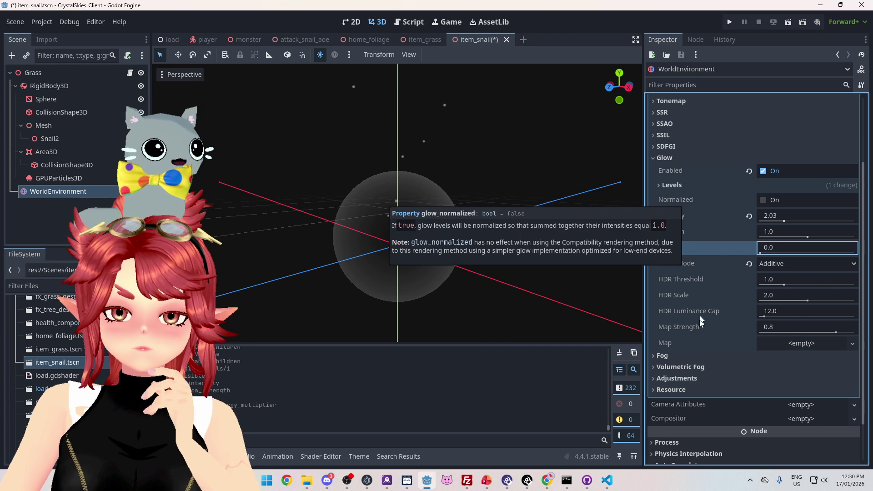
click(676, 355)
click(676, 355)
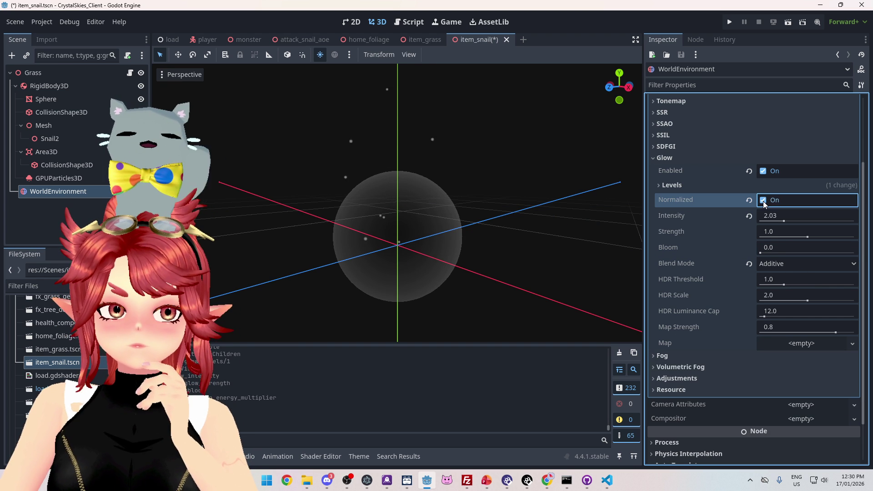
drag(784, 222, 850, 228)
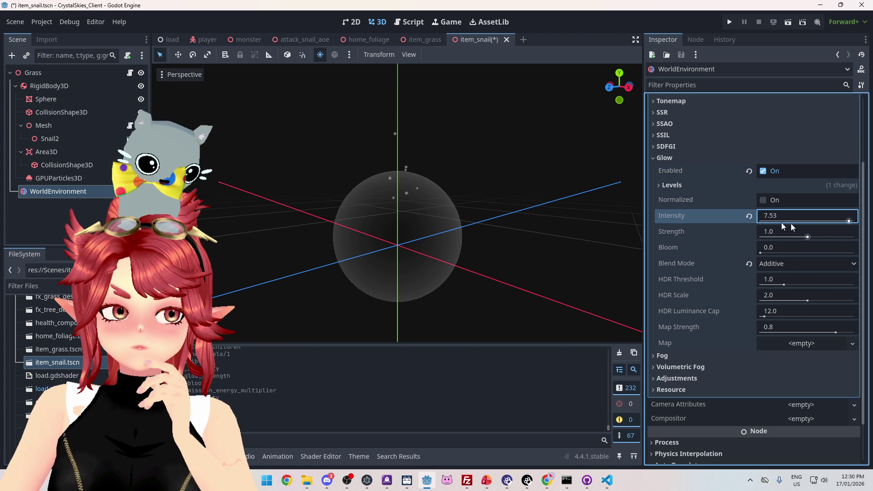
scroll(703, 234, up, 5)
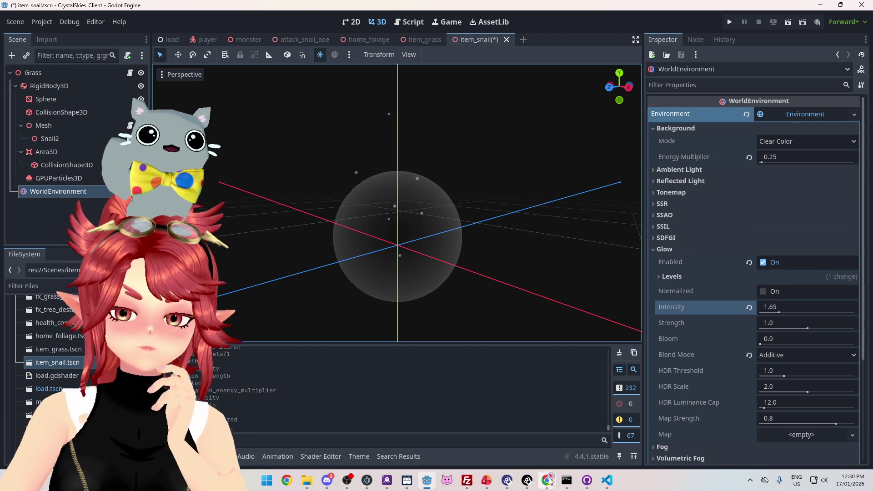
mouse_move(546, 479)
click(511, 425)
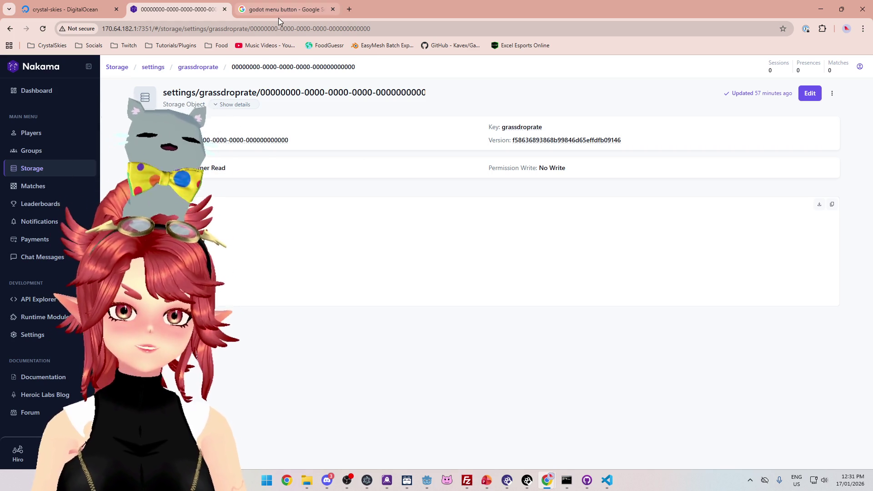
Bring up the Nakama Console window showing the grassdroprate storage object
mouse_move(286, 8)
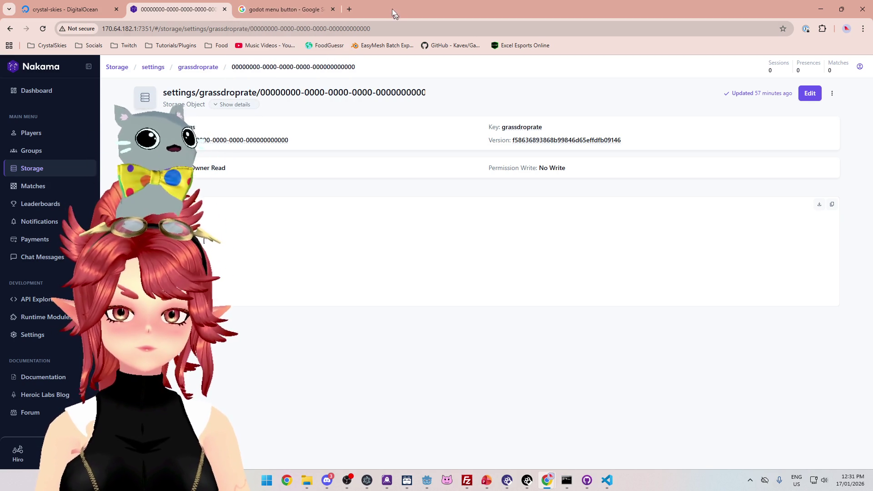
Search Google for 'godot particles shiny' and open the Particle System & Glow in Godot 4 video
click(298, 12)
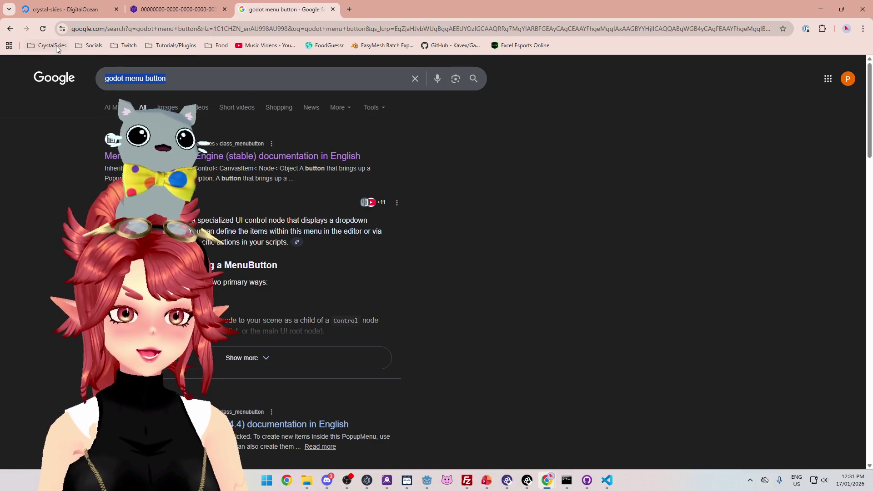
key(slash)
text(godot particle)
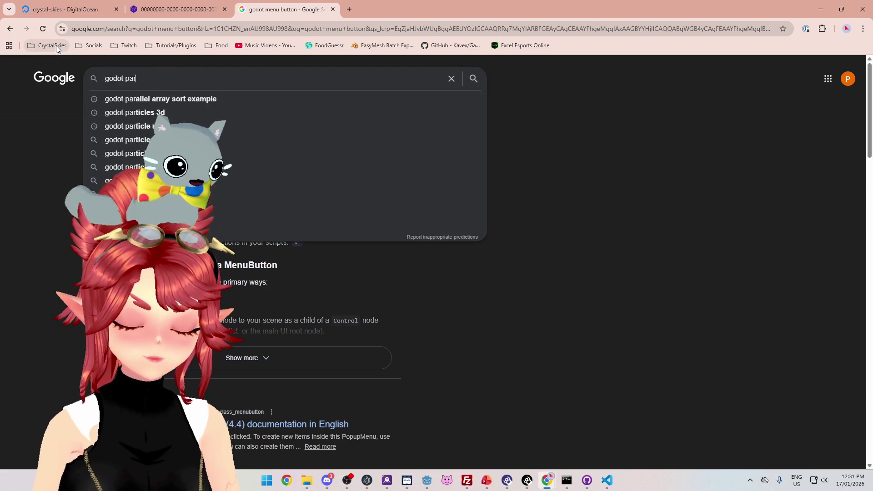
text(s shi)
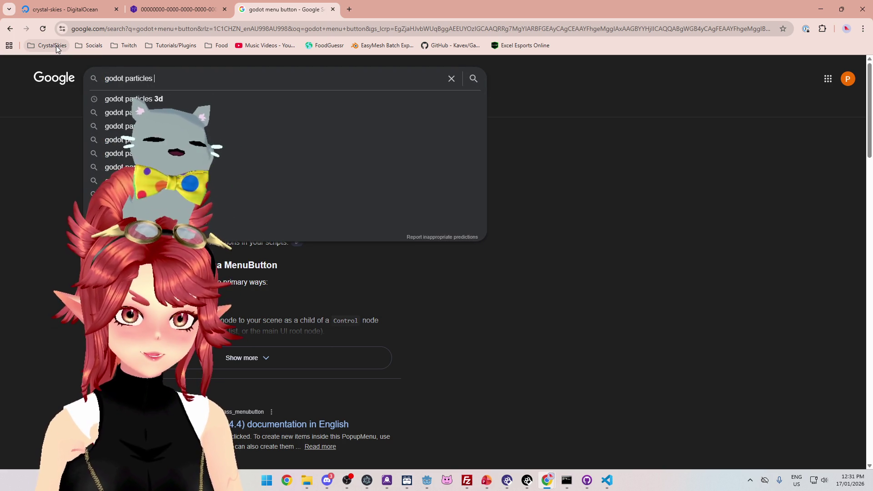
text(ney])
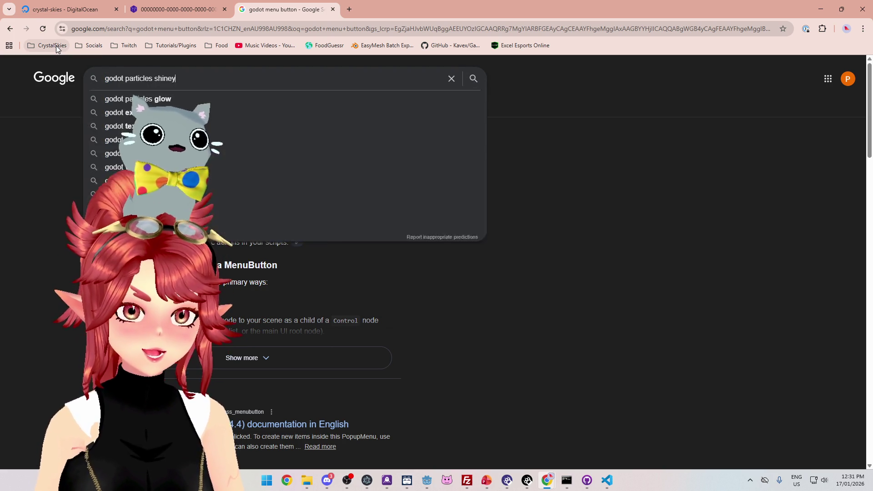
key(Return)
click(201, 79)
key(BackSpace)
key(BackSpace)
key(BackSpace)
text(y)
key(Return)
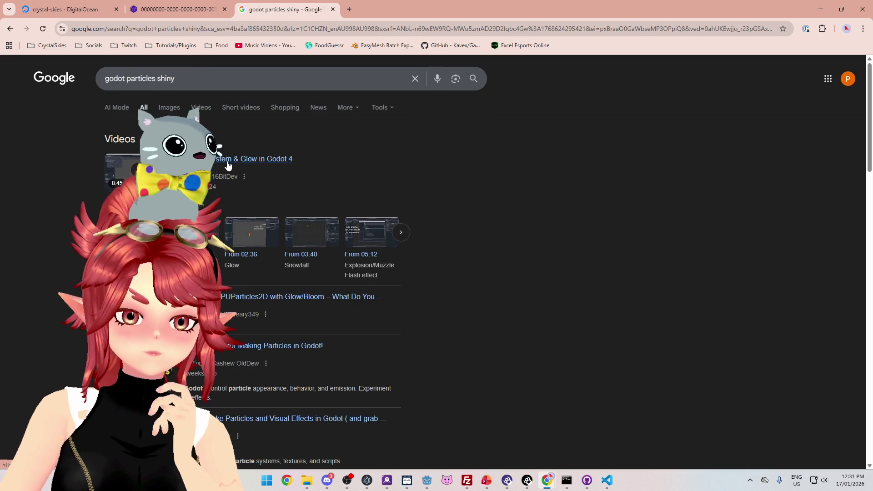
click(195, 160)
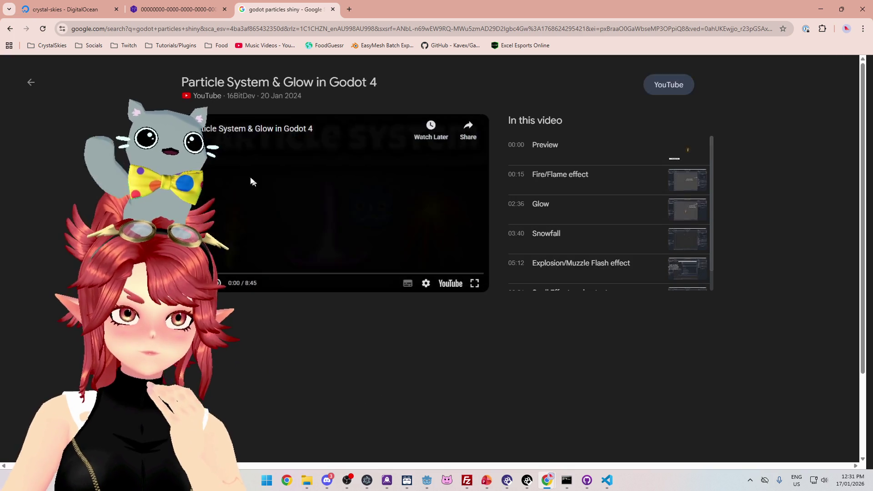
Skip the tutorial ahead to its Glow chapter, then pause it outside fullscreen
click(473, 284)
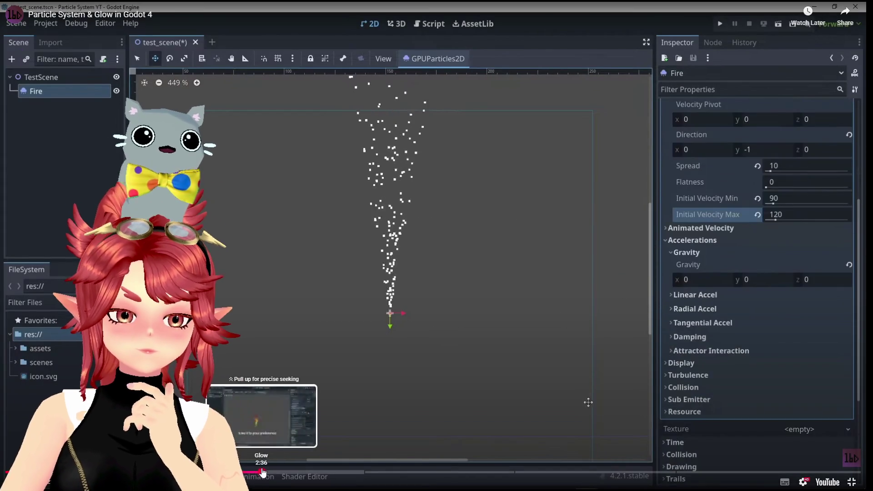
mouse_move(309, 475)
mouse_down()
mouse_move(370, 474)
mouse_move(299, 475)
mouse_up()
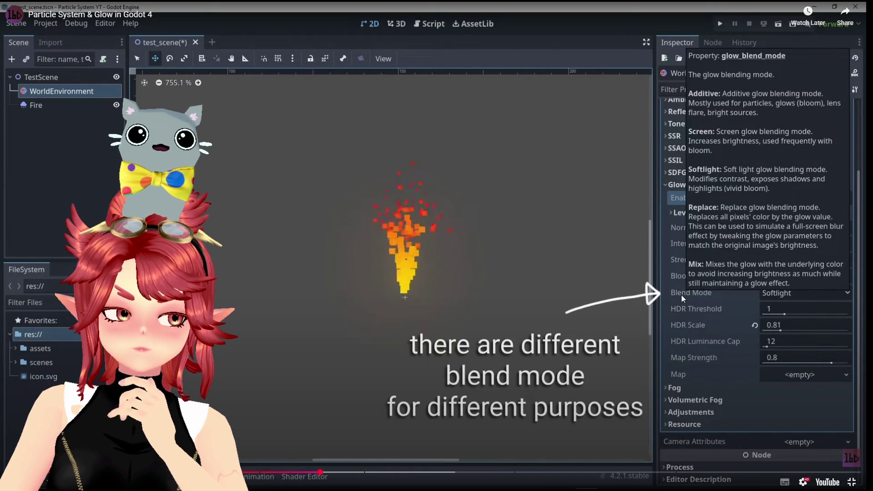
key(space)
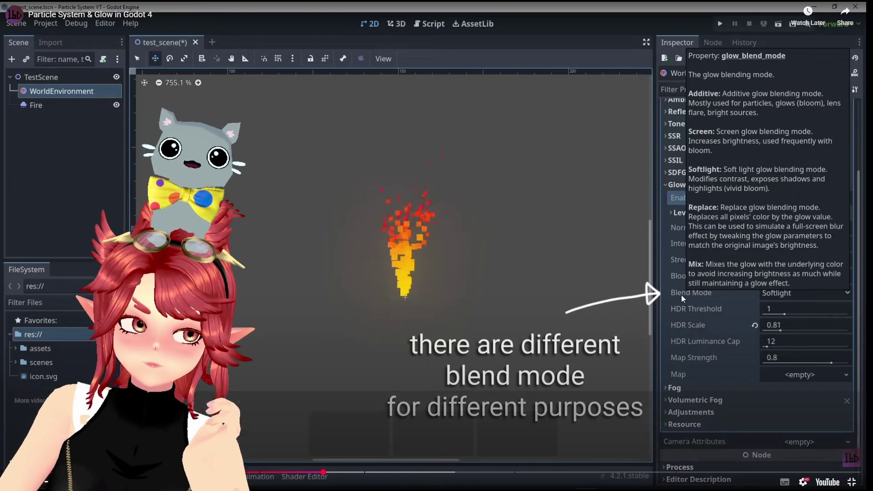
click(851, 479)
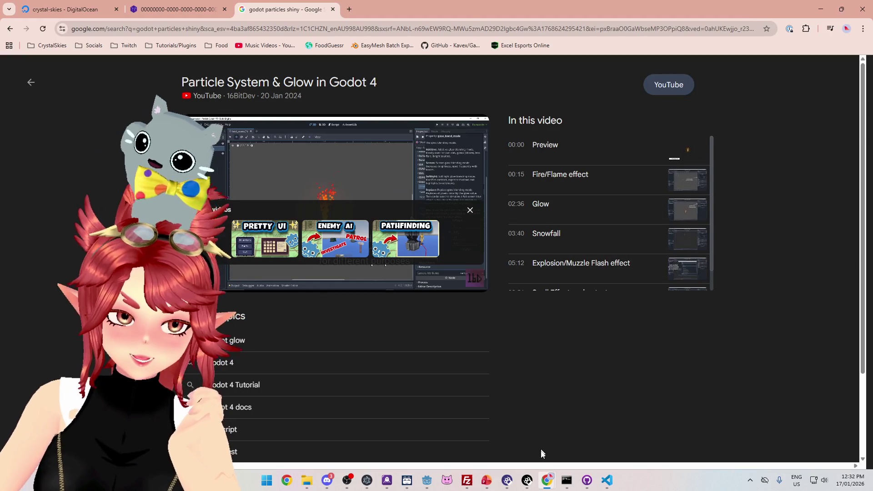
Back in Godot, set the environment glow to Intensity 5.57, Strength 1.6 and HDR Scale 0.23
click(427, 481)
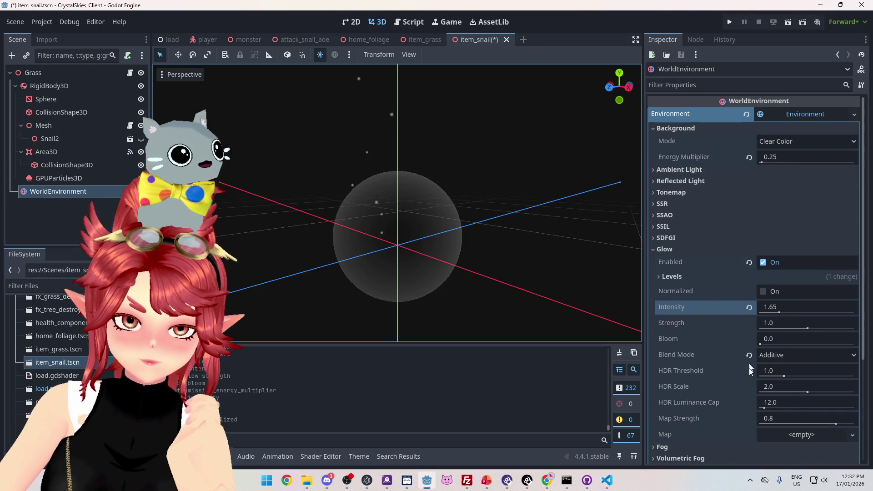
drag(802, 390, 795, 391)
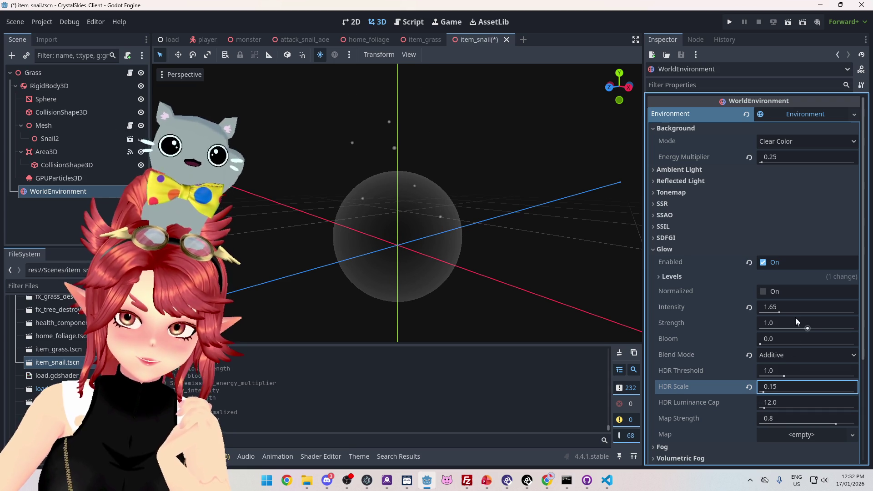
mouse_move(780, 314)
mouse_down()
mouse_move(834, 314)
mouse_move(837, 329)
mouse_up()
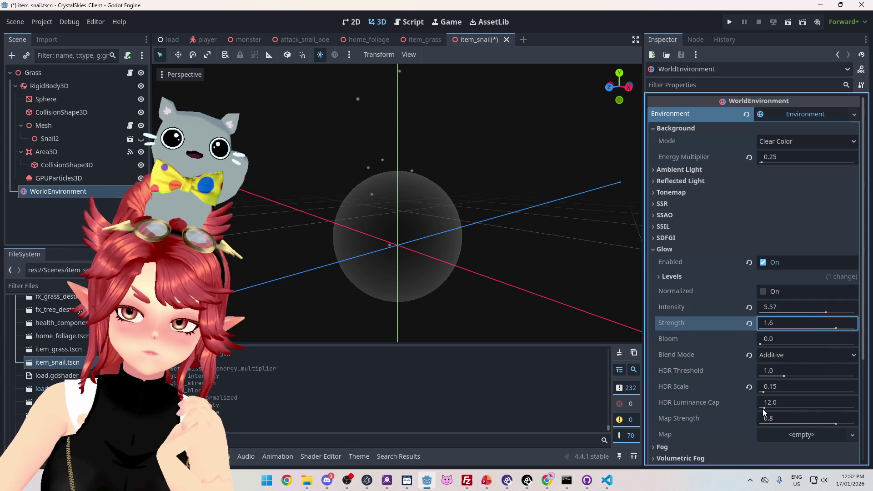
drag(762, 392, 764, 394)
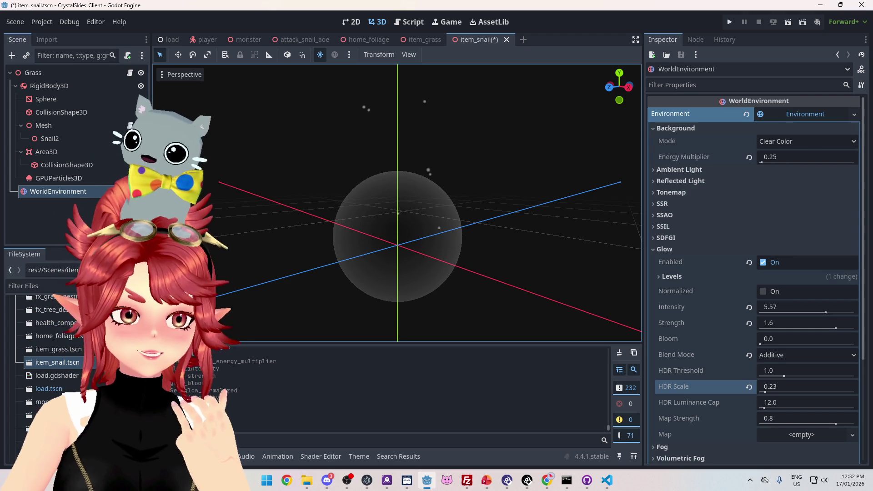
Give the GPUParticles3D material's emission a new GradientTexture2D
click(65, 178)
scroll(727, 255, up, 4)
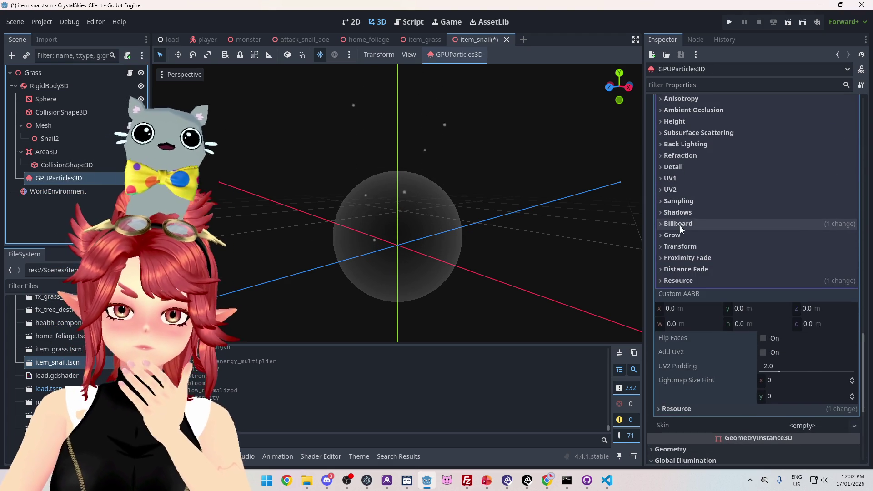
scroll(679, 213, up, 2)
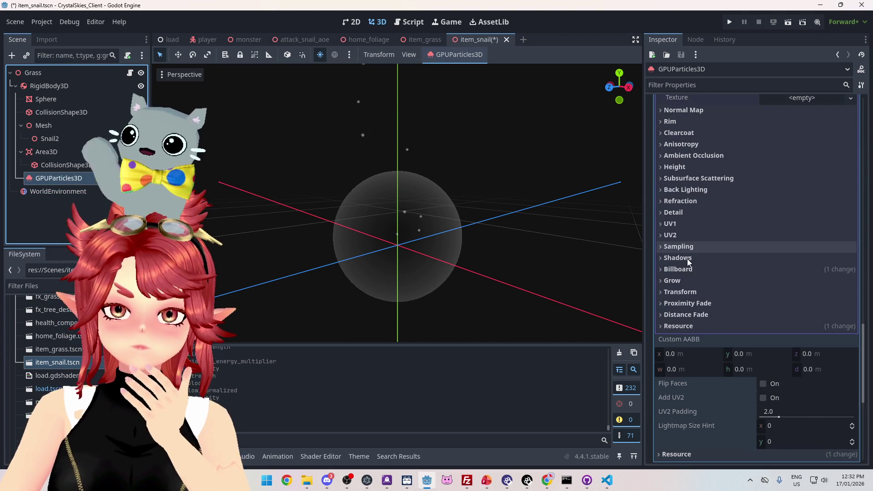
click(687, 258)
click(686, 257)
scroll(686, 258, up, 6)
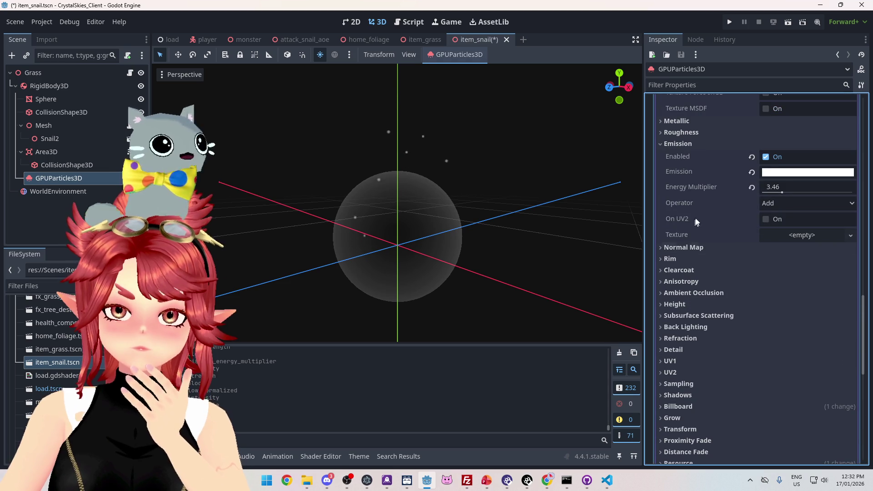
scroll(737, 226, up, 10)
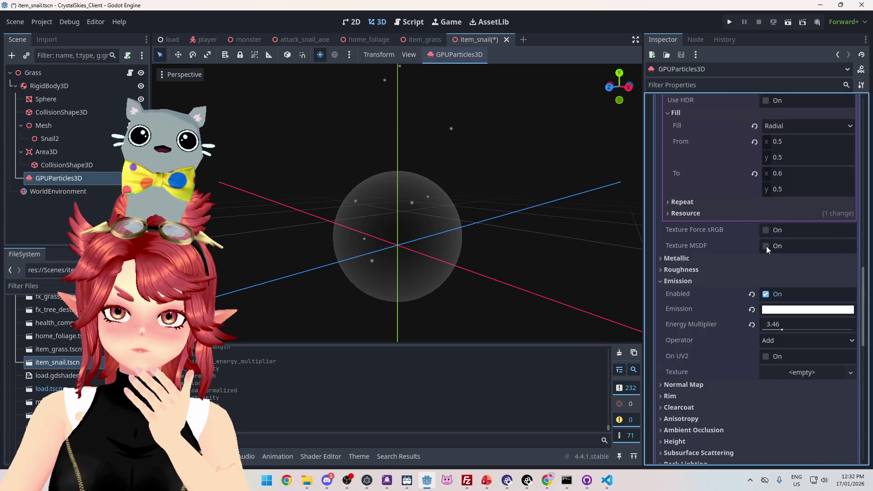
scroll(789, 317, down, 6)
click(848, 327)
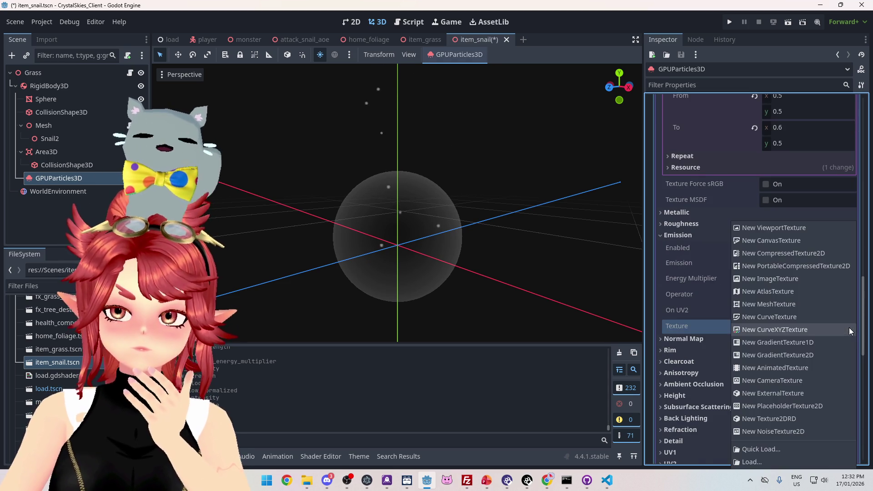
click(811, 350)
Set the albedo radial gradient's Fill To x value to 0.7
scroll(773, 323, down, 4)
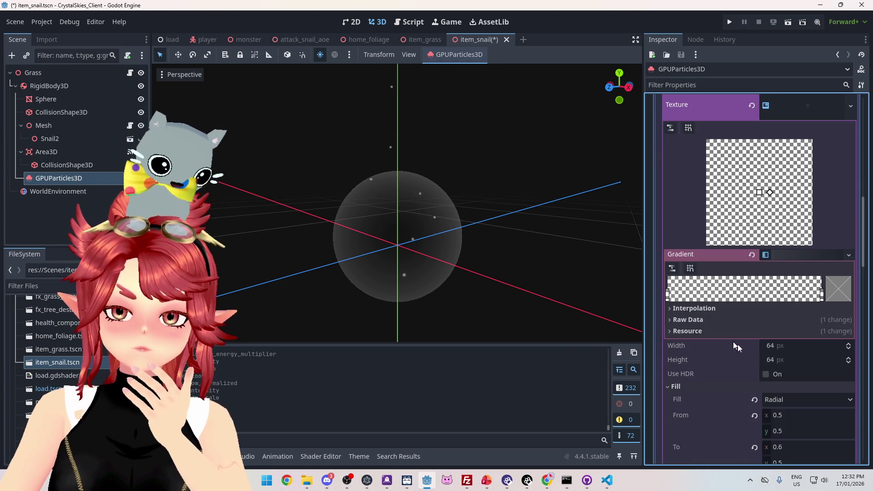
scroll(765, 368, down, 4)
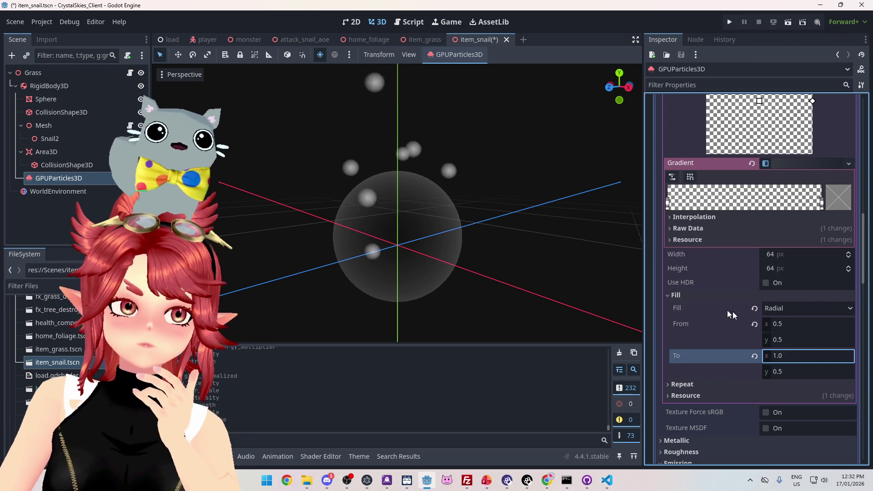
click(801, 356)
text(0.7)
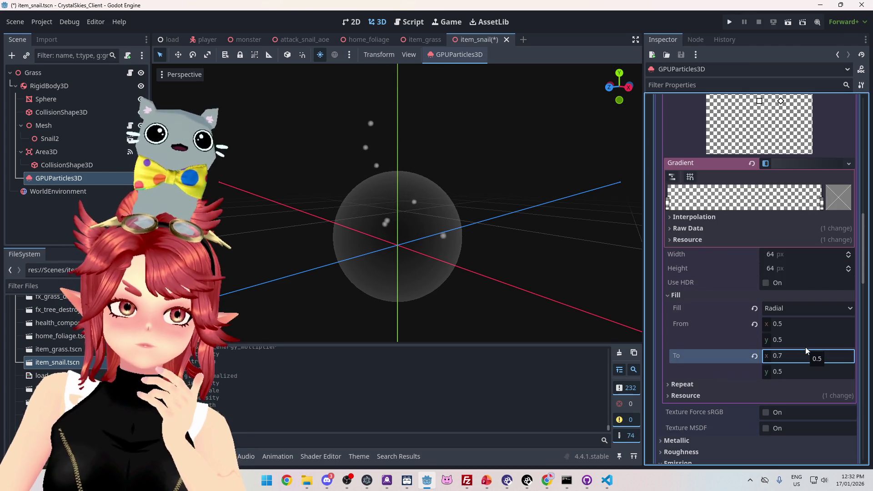
key(Return)
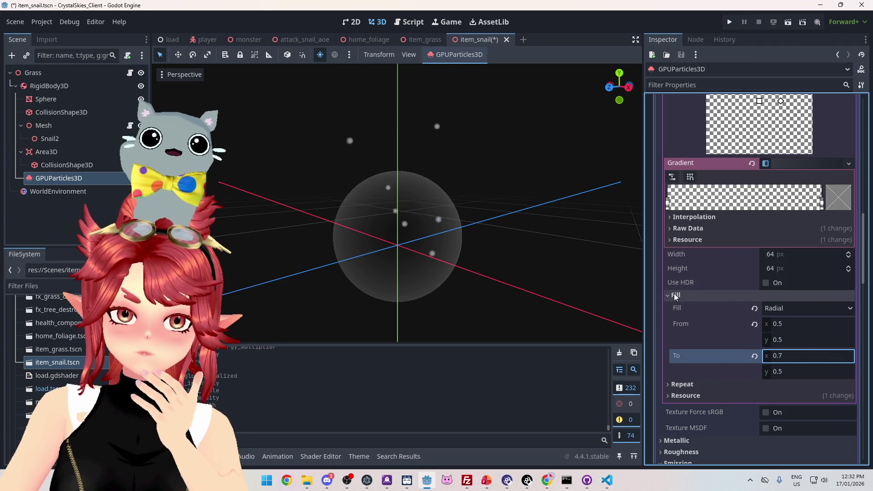
Revert the albedo texture's gradient so it is empty
scroll(746, 277, up, 2)
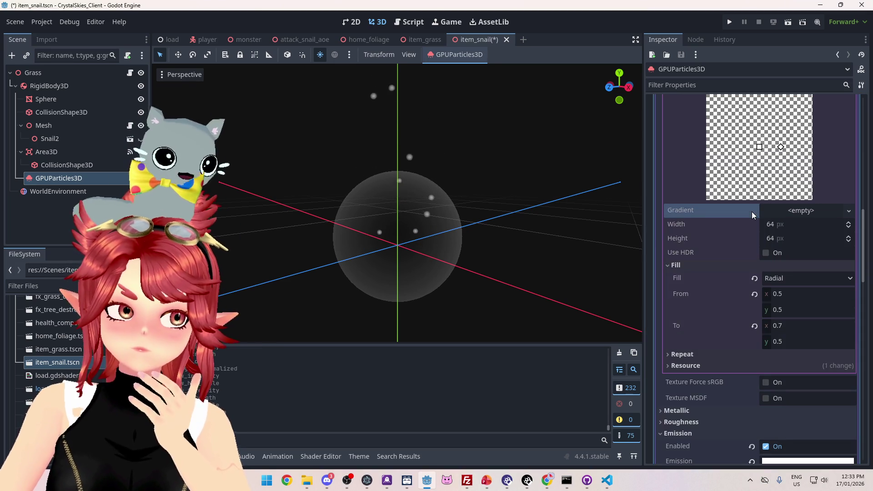
click(751, 210)
scroll(745, 282, up, 4)
click(784, 303)
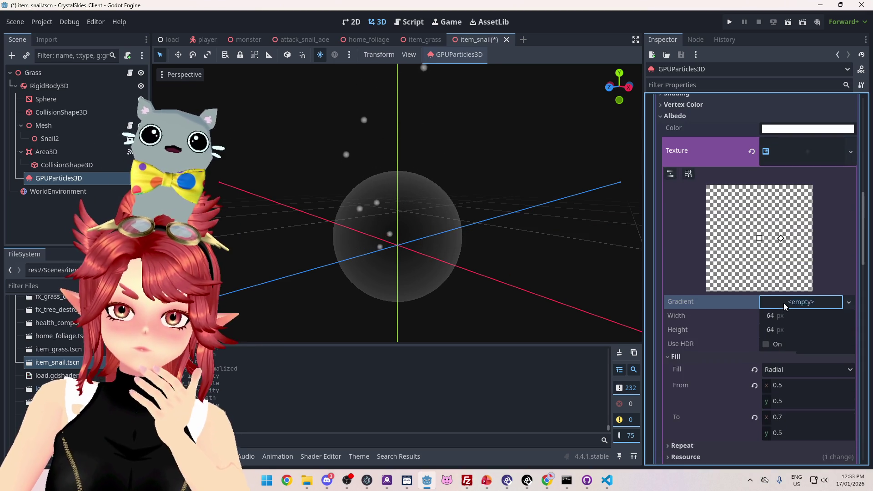
Remove the particle albedo texture and lower the emission energy multiplier to 0.87
click(676, 248)
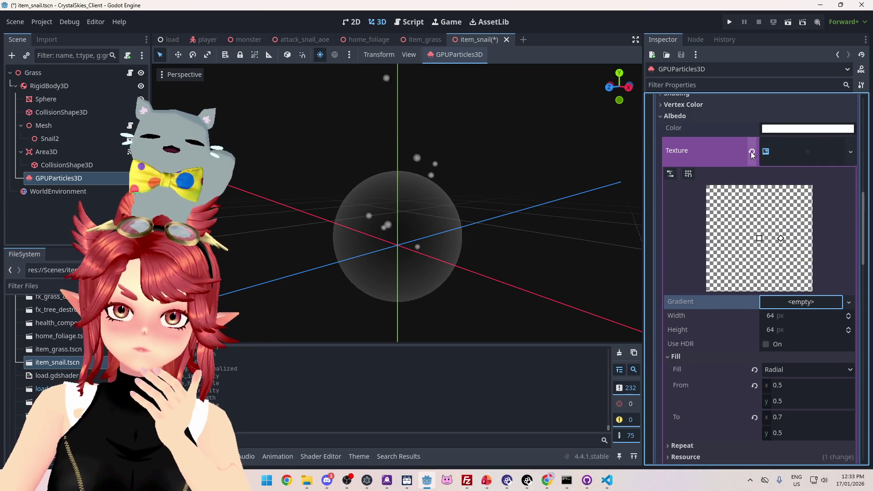
click(751, 151)
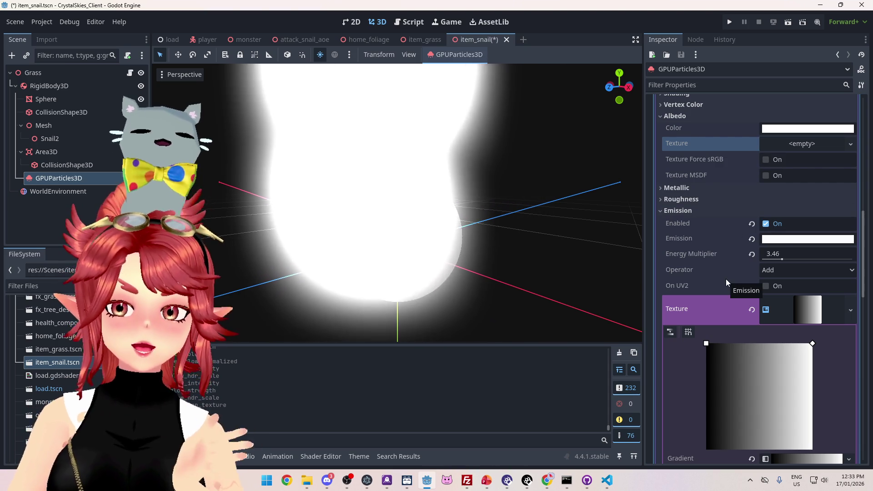
click(677, 116)
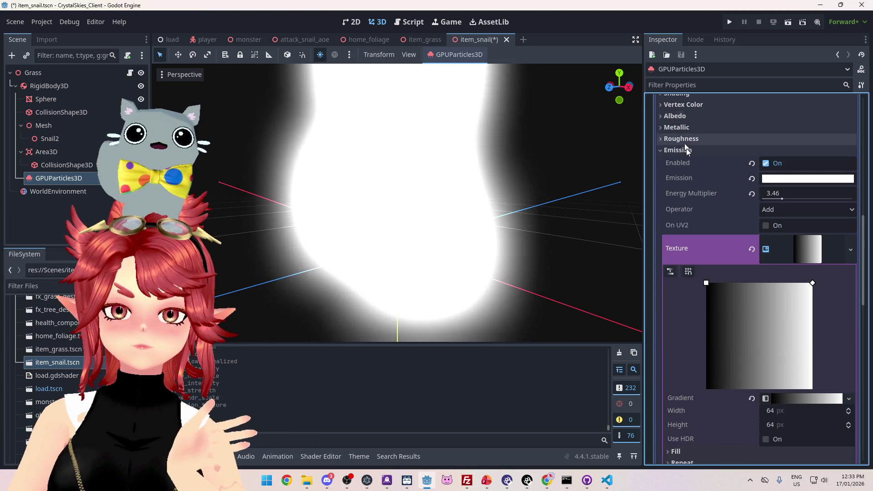
drag(782, 198, 768, 200)
click(47, 192)
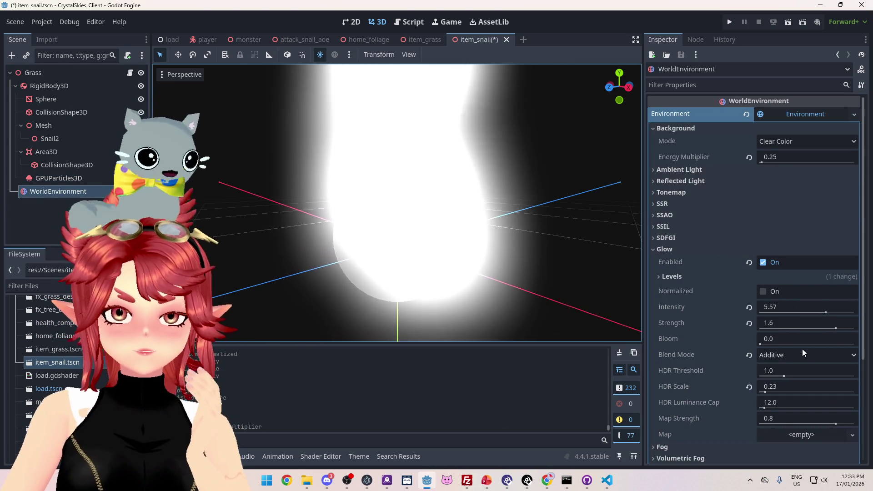
Revert the glow HDR Scale, Strength and Intensity to their defaults of 2.0, 1.0 and 0.8
mouse_move(784, 314)
mouse_down()
mouse_move(809, 310)
mouse_move(772, 313)
mouse_up()
click(748, 387)
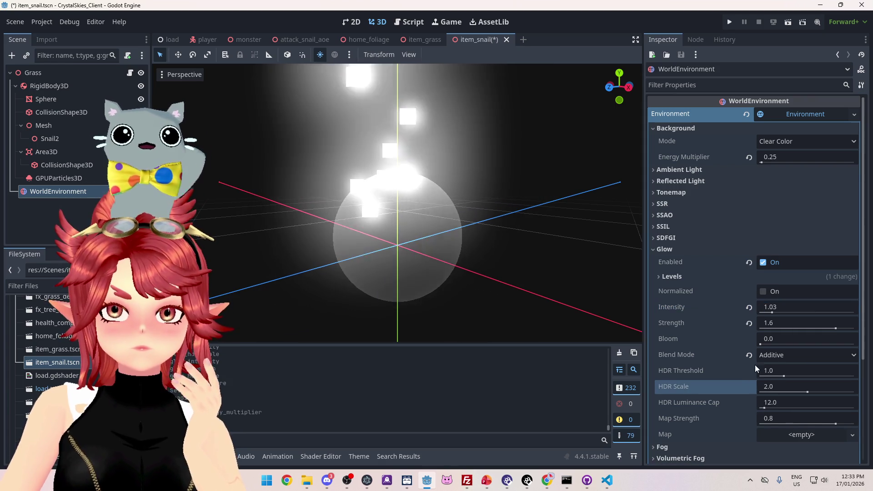
click(749, 324)
click(749, 307)
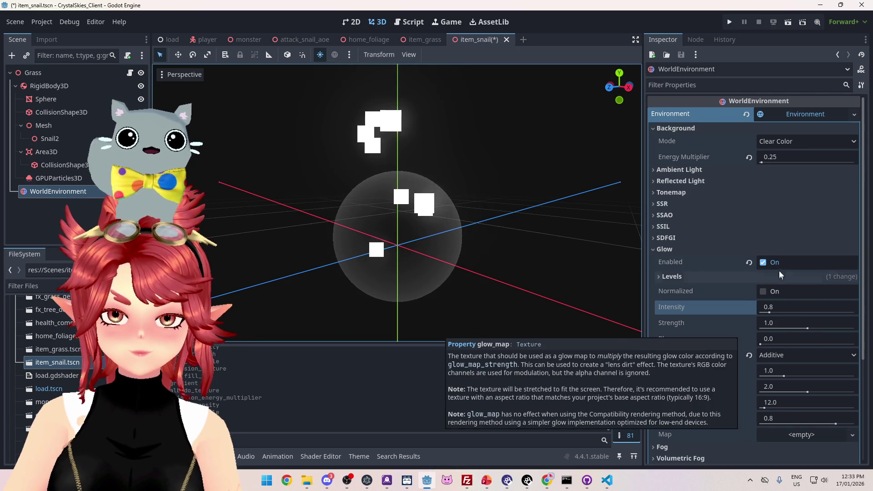
click(694, 282)
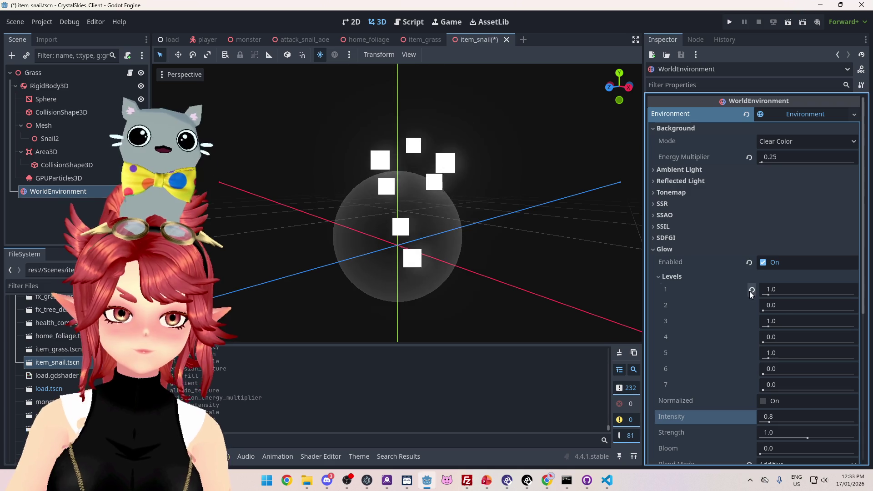
click(683, 278)
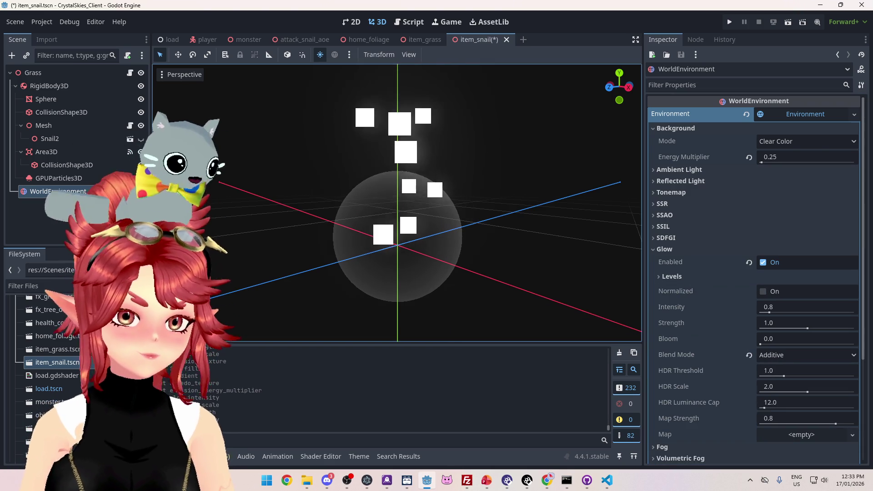
Set the particle material's emission energy multiplier to 4.0 so particles glow brighter
click(65, 178)
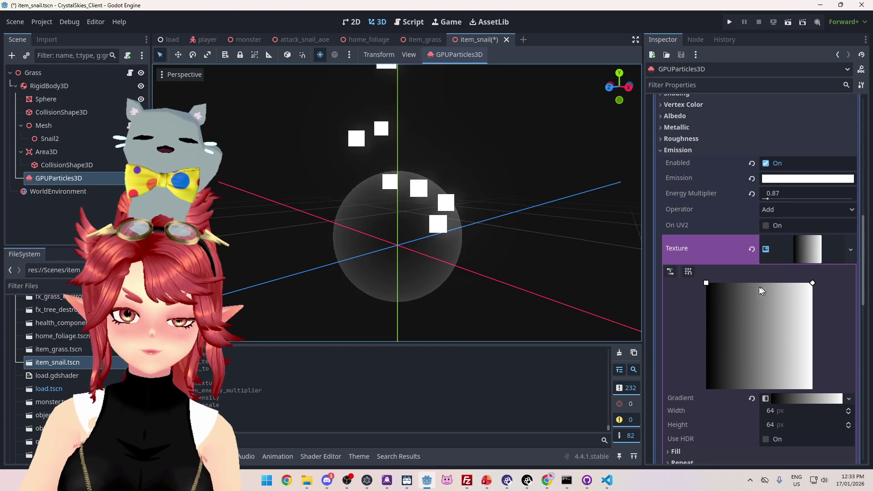
scroll(746, 273, down, 2)
click(800, 201)
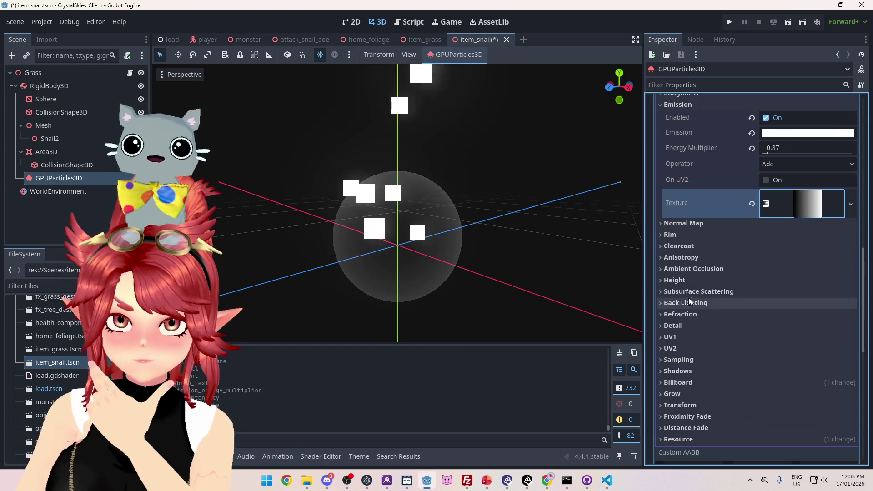
scroll(750, 241, up, 6)
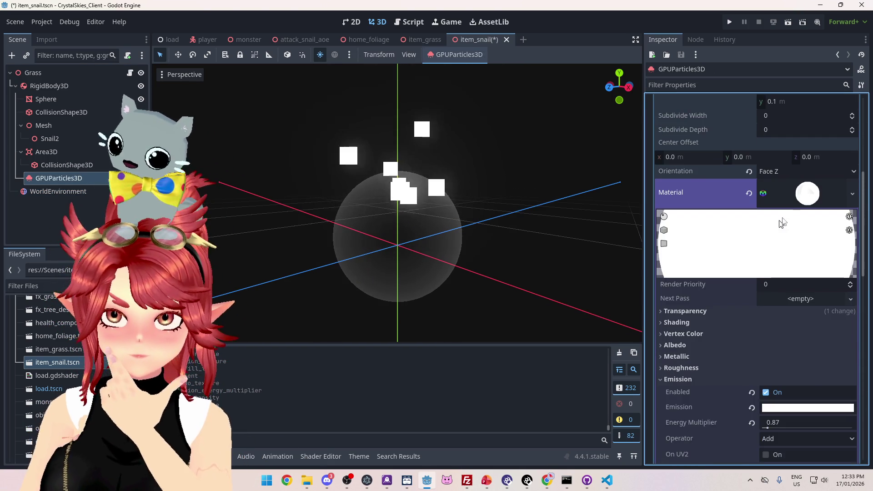
scroll(683, 239, down, 4)
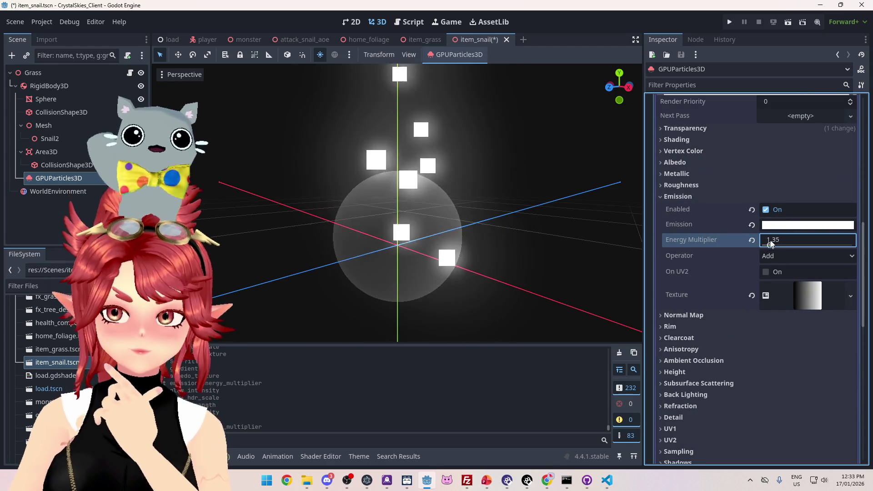
click(768, 243)
text(1)
key(Return)
text(4)
key(Return)
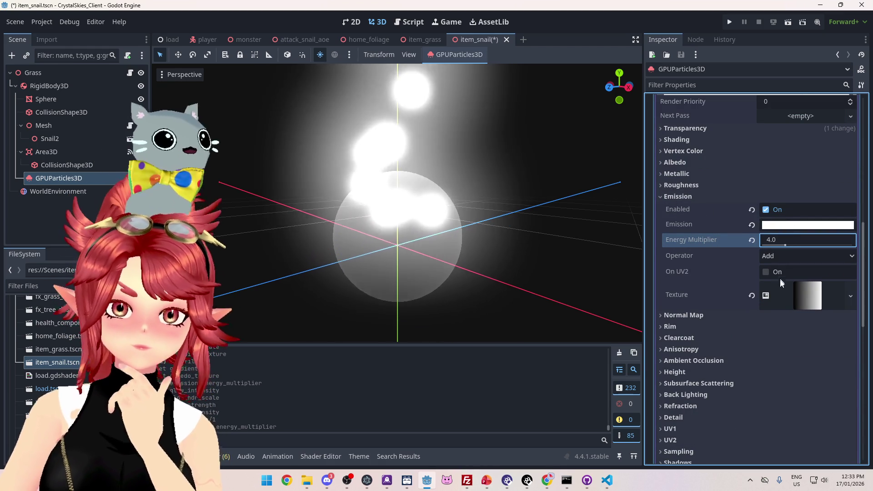
scroll(804, 309, up, 1)
scroll(768, 286, up, 1)
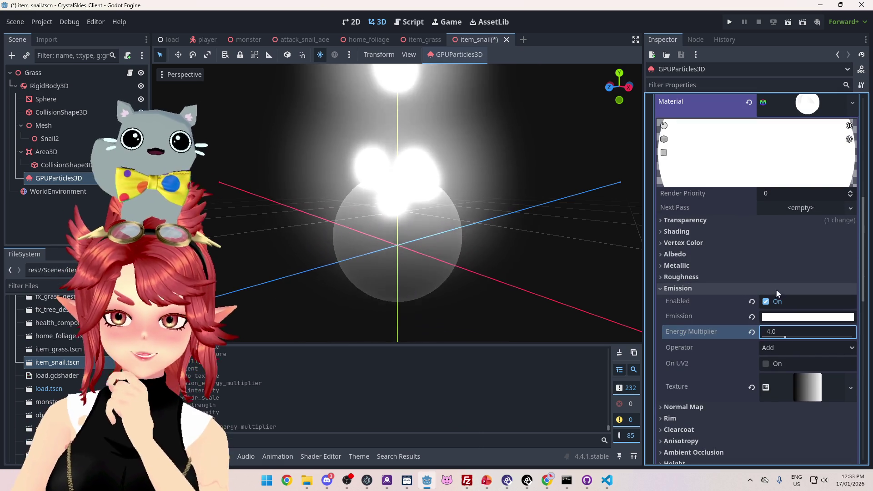
scroll(700, 265, up, 1)
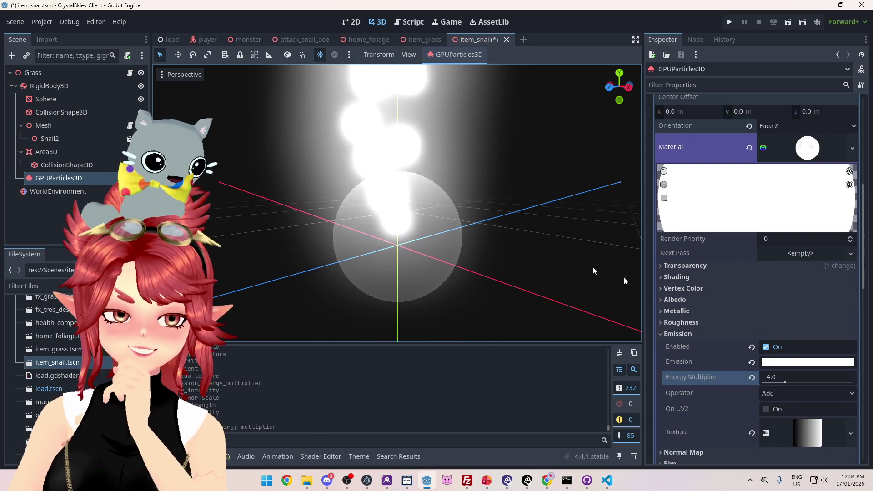
Resize the Pass 1 particle quad mesh to 0.02 × 0.02 m
click(676, 299)
scroll(722, 296, up, 5)
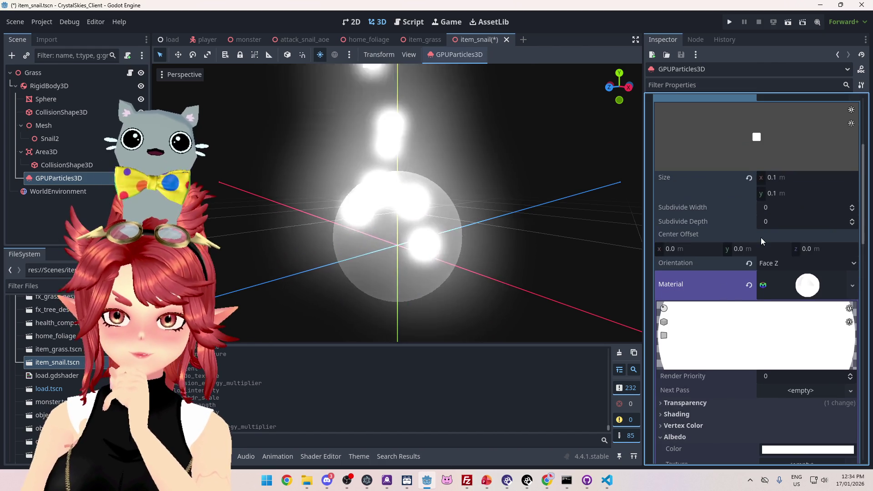
scroll(761, 243, up, 5)
click(781, 312)
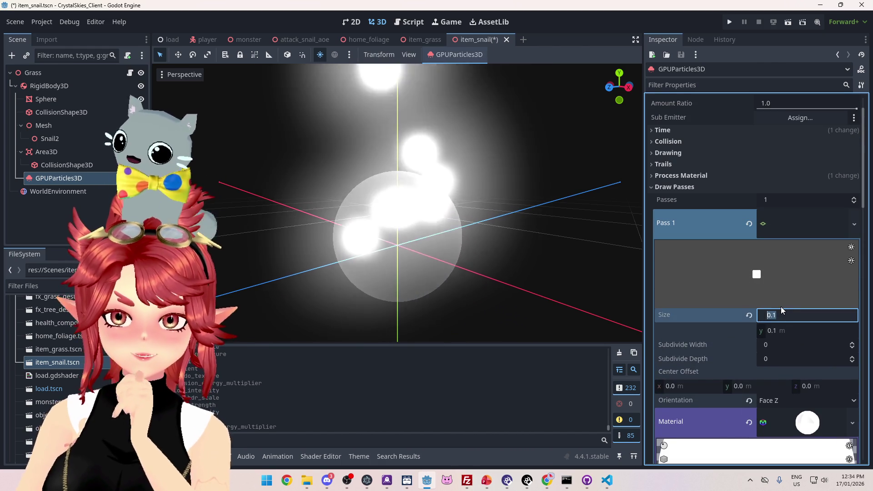
text(0.01)
key(Return)
key(Tab)
text(0.01)
key(Return)
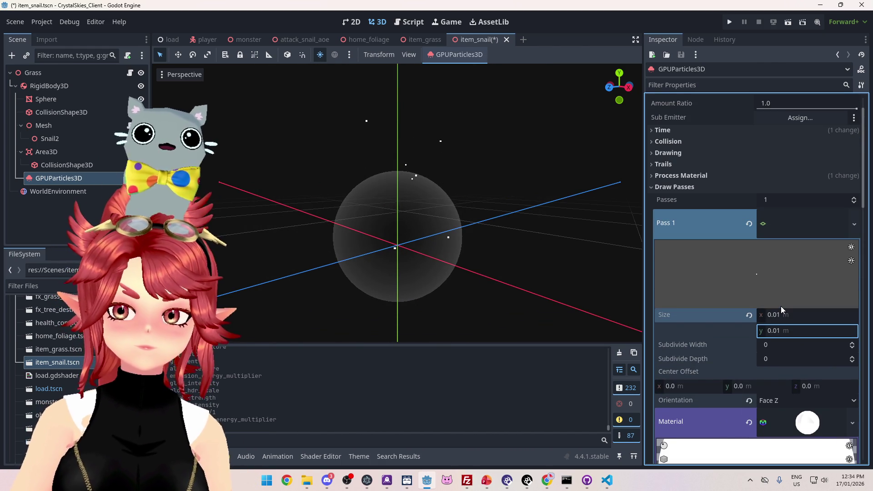
click(781, 311)
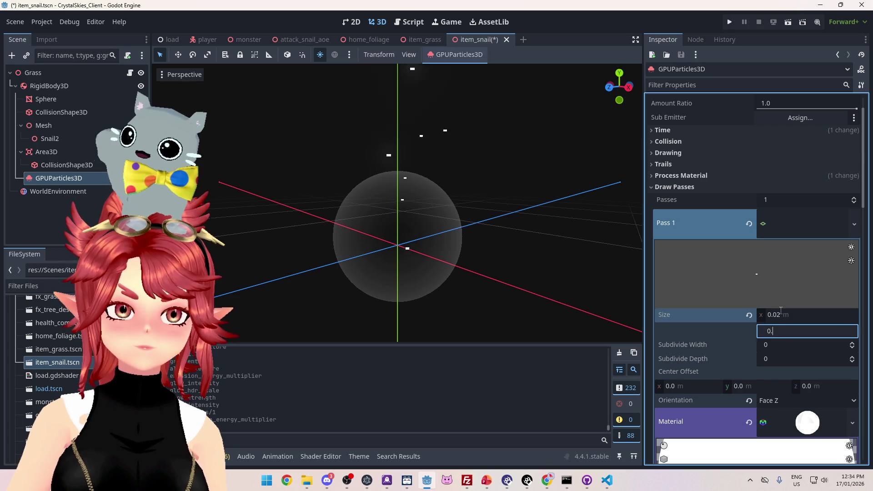
text(02)
key(Return)
scroll(784, 366, down, 3)
scroll(699, 310, down, 4)
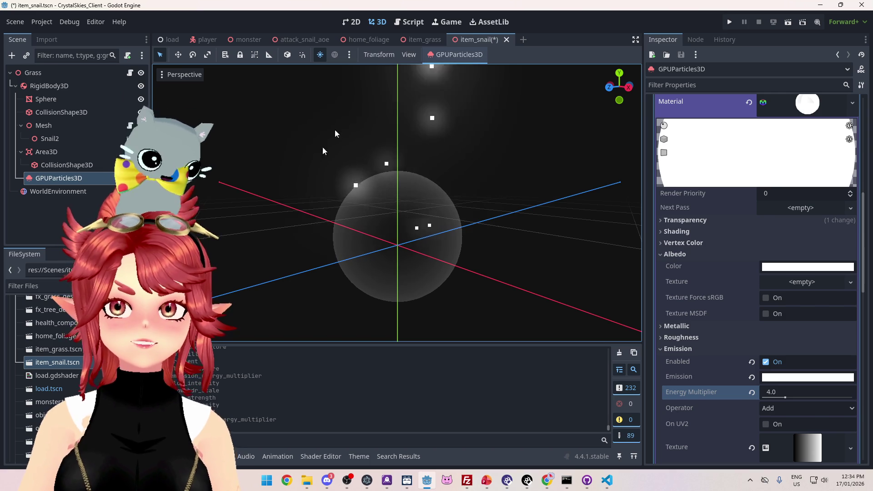
Give the albedo a new GradientTexture2D with a Radial fill
click(816, 282)
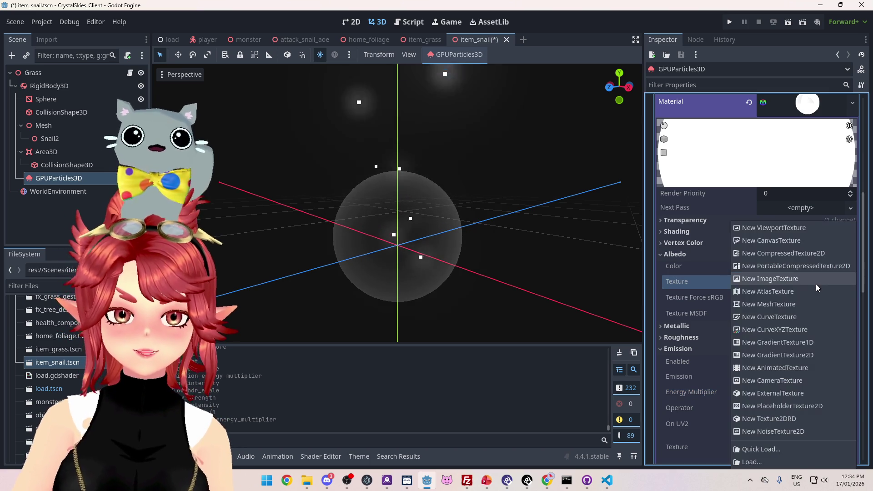
click(785, 357)
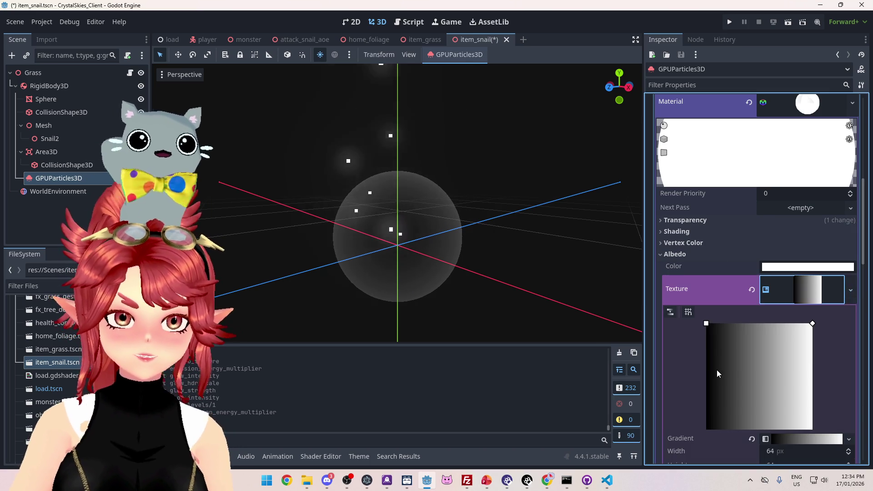
scroll(686, 354, down, 5)
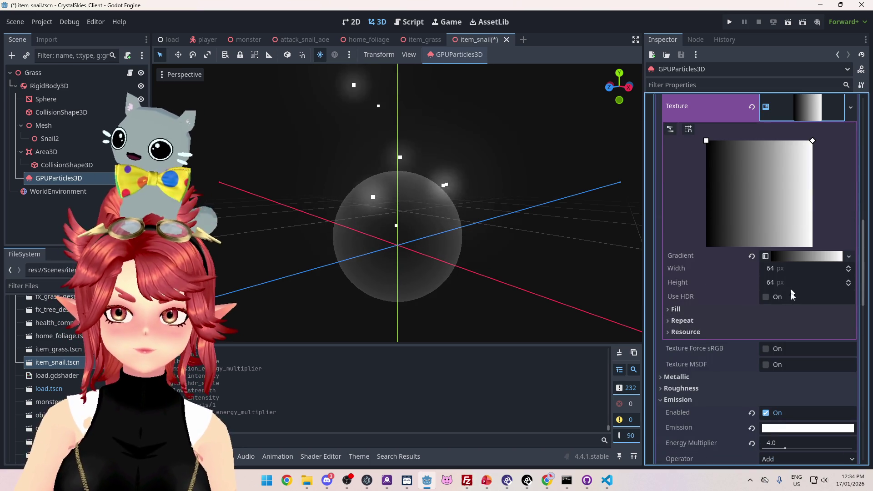
click(728, 309)
click(770, 321)
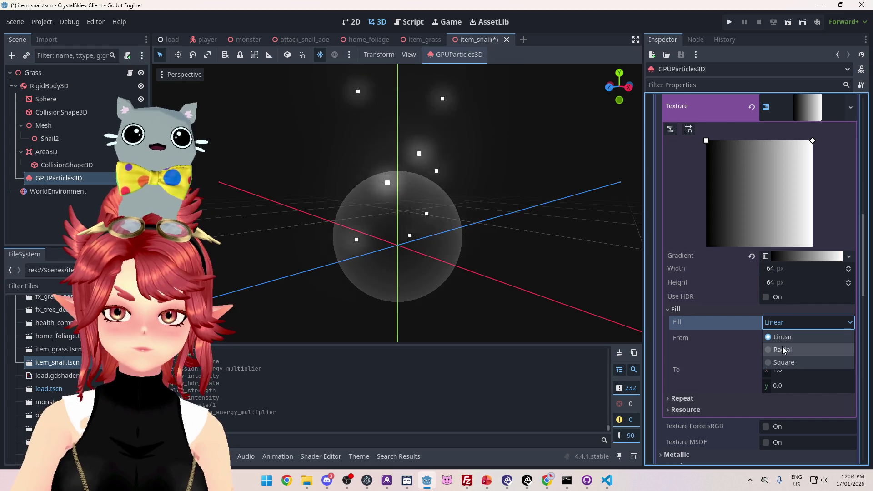
click(782, 346)
Set the gradient's Fill From point to (0.5, 0.5) and expand its colour stops
scroll(724, 323, up, 3)
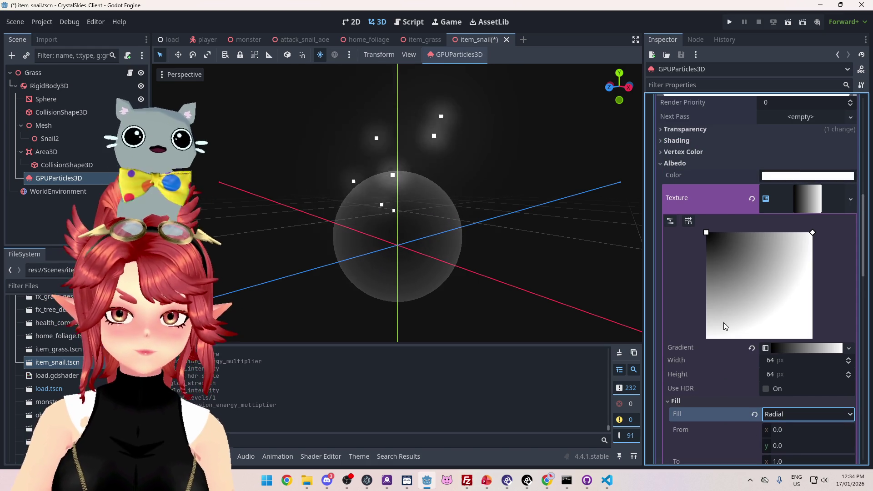
scroll(780, 387, down, 3)
click(788, 338)
text(0.5)
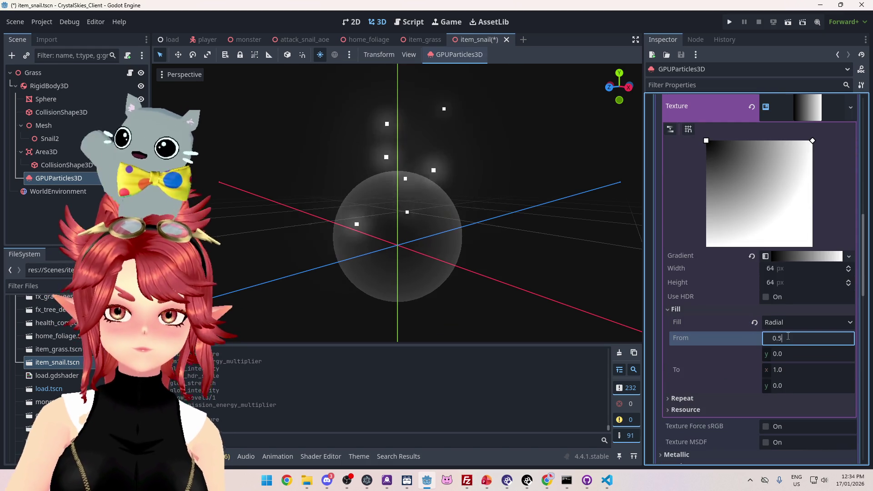
key(Tab)
text(0.5)
key(Tab)
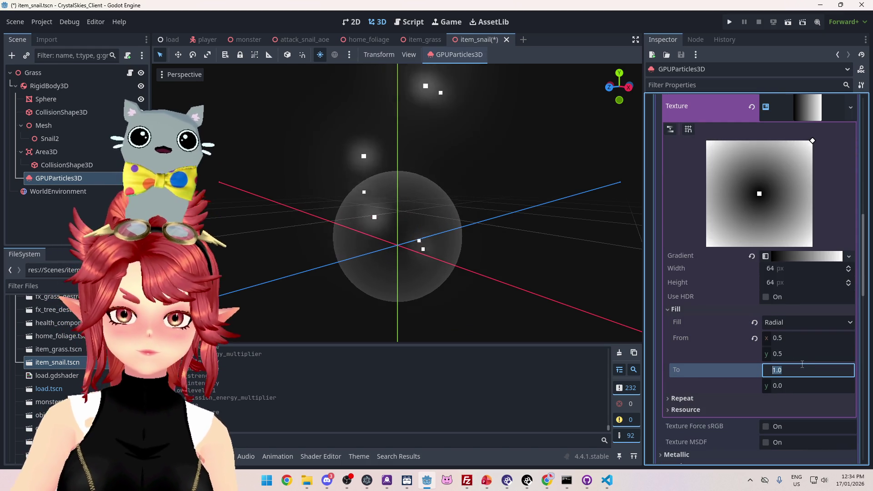
click(793, 255)
click(667, 296)
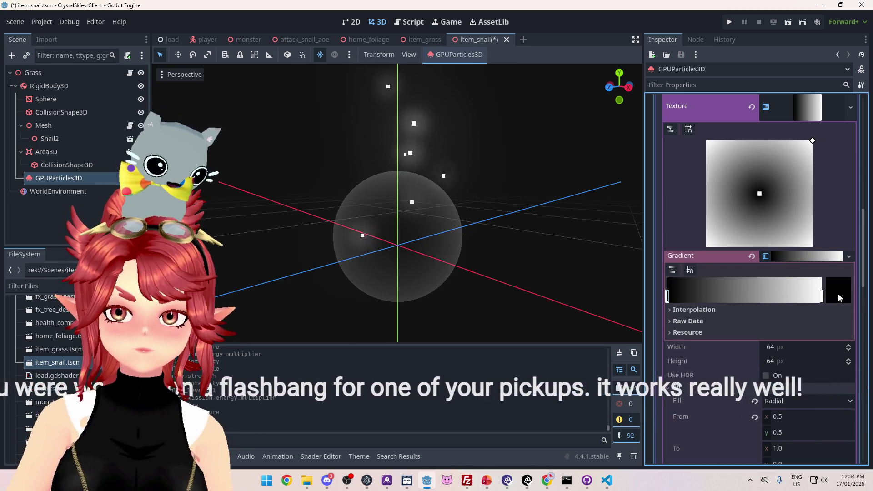
Set the left gradient stop's colour to white with alpha 0
click(839, 291)
drag(724, 200, 837, 206)
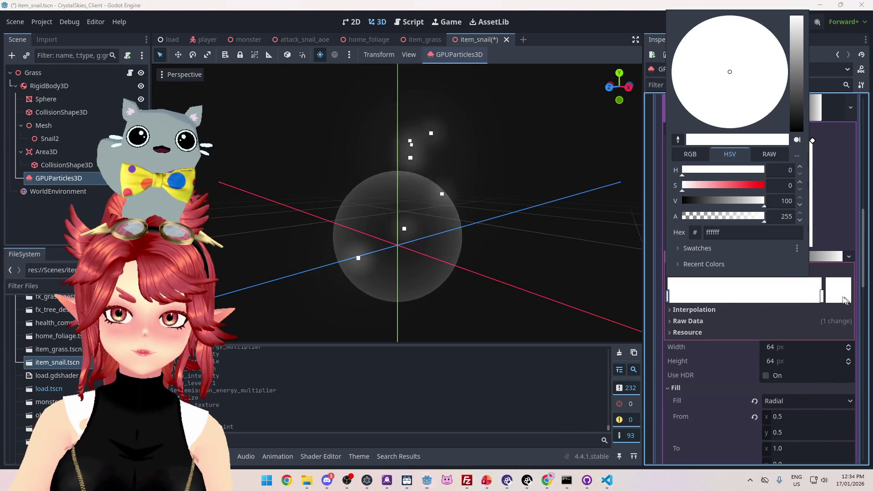
drag(748, 216, 626, 214)
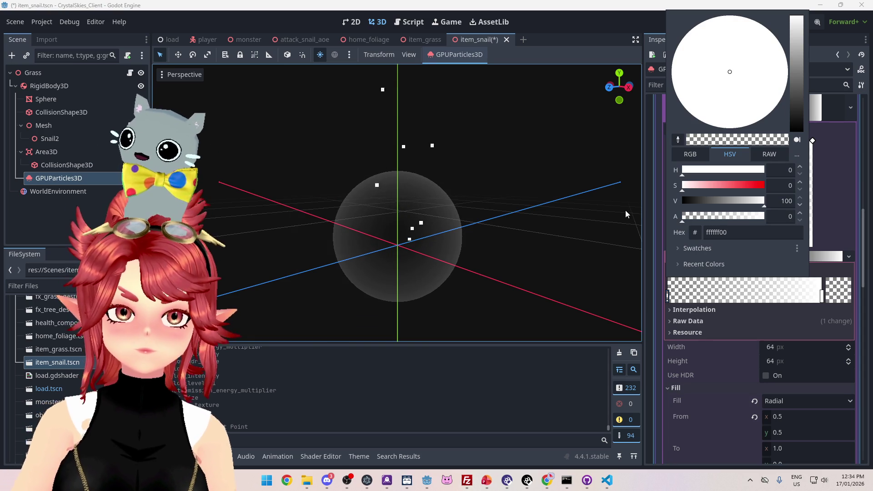
click(744, 300)
Rearrange the gradient stops so white sits at the centre, fading to transparent
drag(667, 299, 756, 299)
drag(823, 297, 654, 294)
mouse_move(757, 297)
mouse_down()
mouse_move(844, 303)
mouse_move(726, 297)
mouse_up()
drag(667, 298, 832, 302)
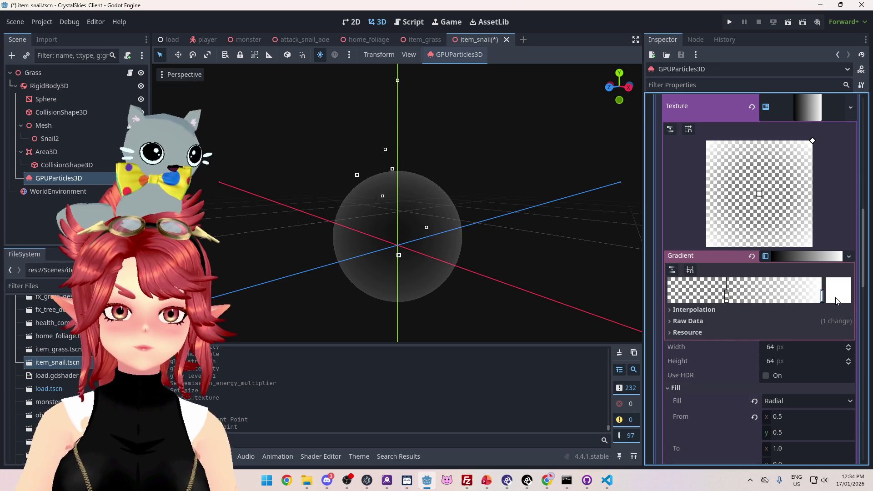
mouse_move(729, 301)
mouse_down()
mouse_move(680, 297)
mouse_move(766, 299)
mouse_up()
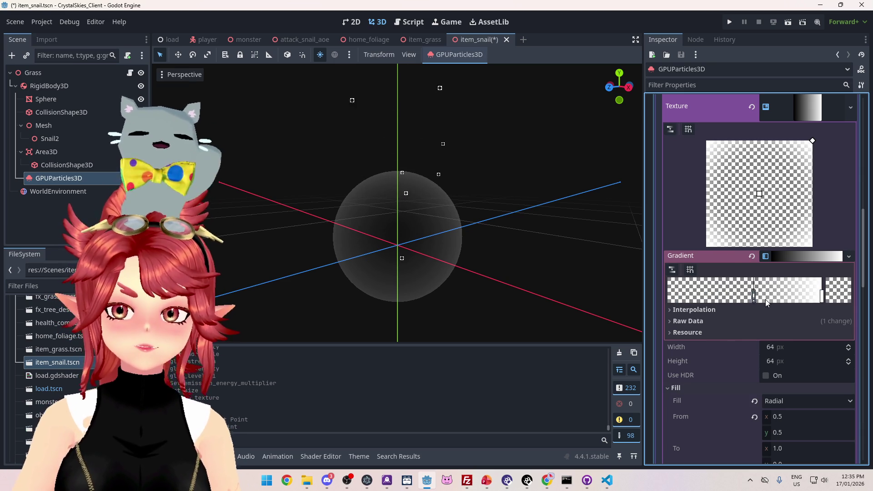
drag(823, 299, 685, 297)
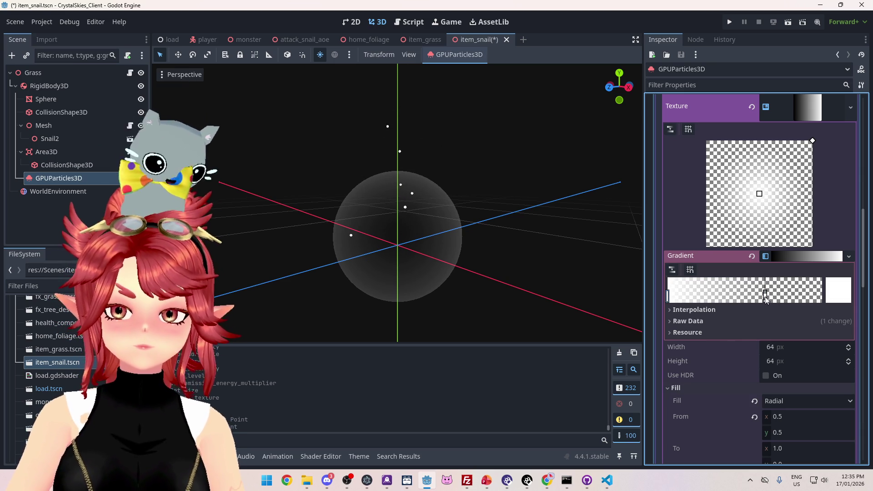
drag(766, 299, 824, 300)
scroll(746, 353, up, 3)
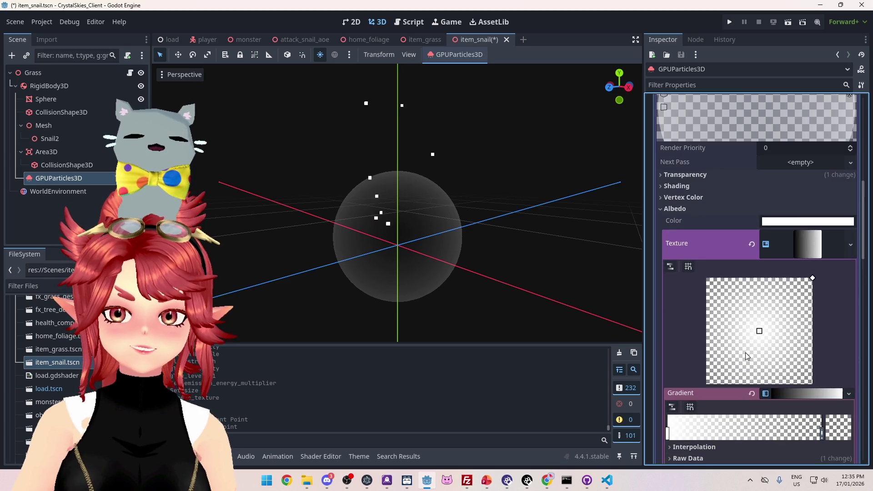
scroll(733, 350, up, 3)
click(690, 313)
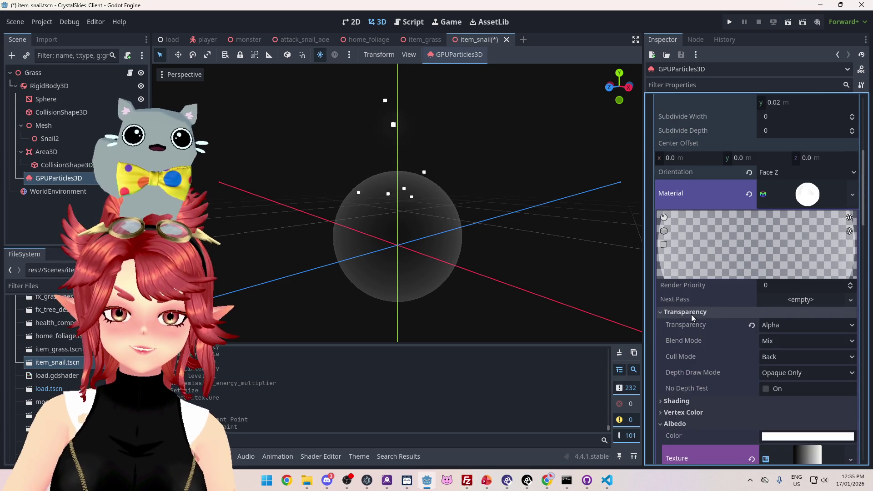
click(774, 326)
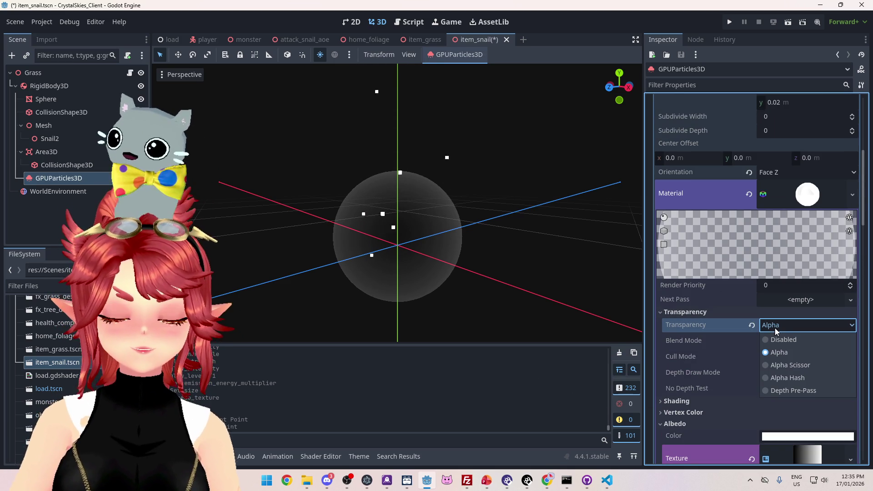
click(783, 343)
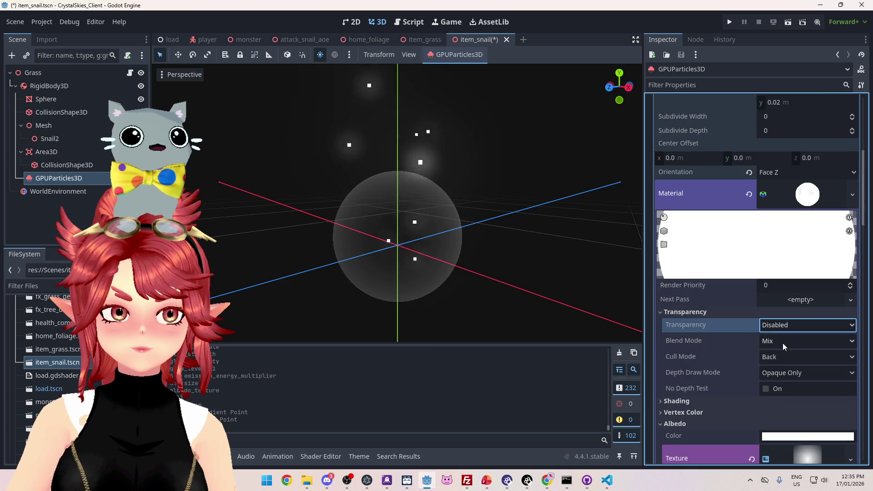
scroll(714, 341, down, 4)
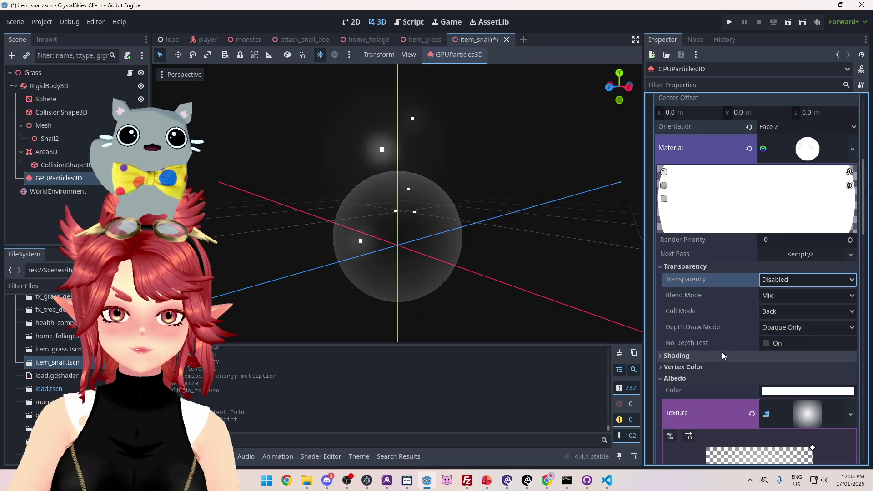
scroll(704, 333, down, 4)
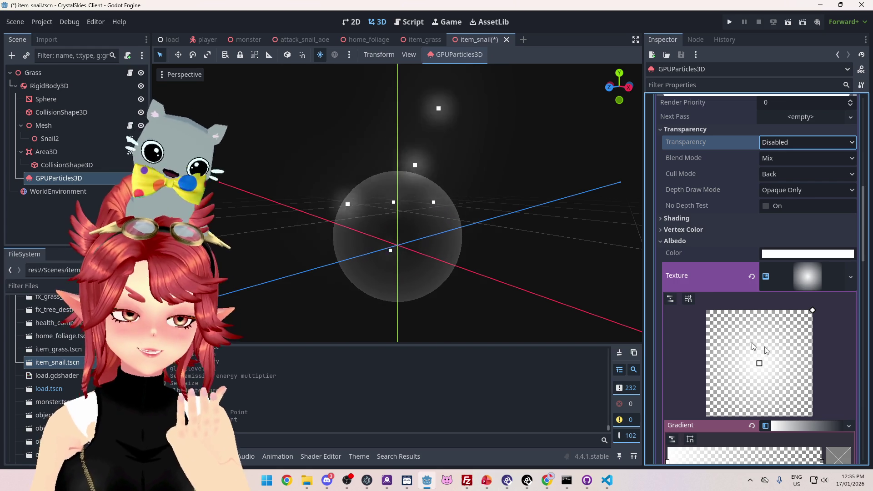
scroll(766, 359, down, 6)
scroll(721, 356, up, 2)
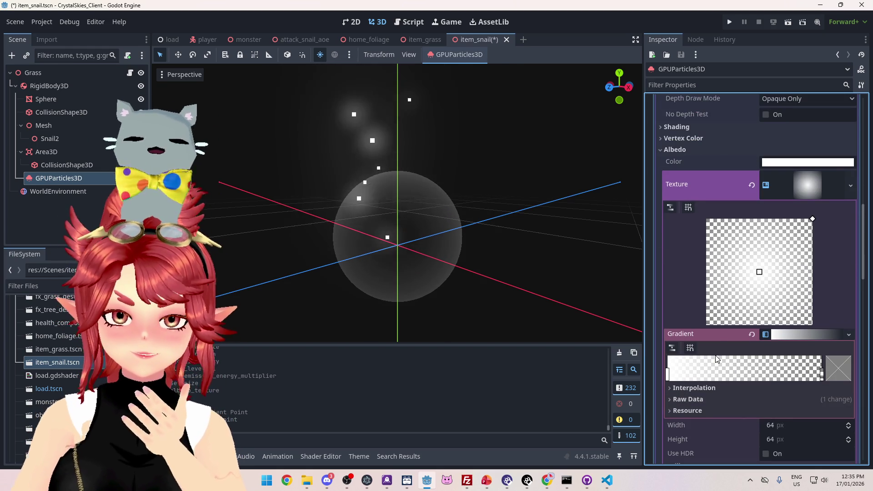
scroll(713, 293, up, 2)
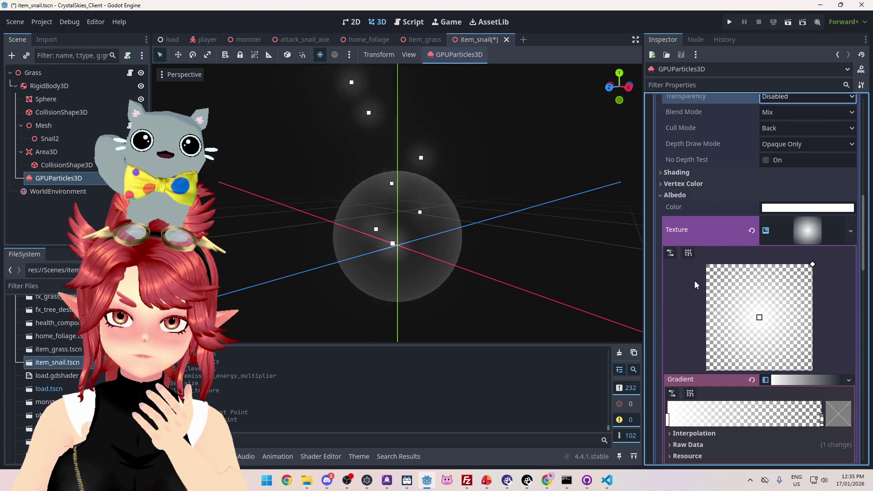
scroll(694, 287, down, 2)
scroll(692, 288, down, 1)
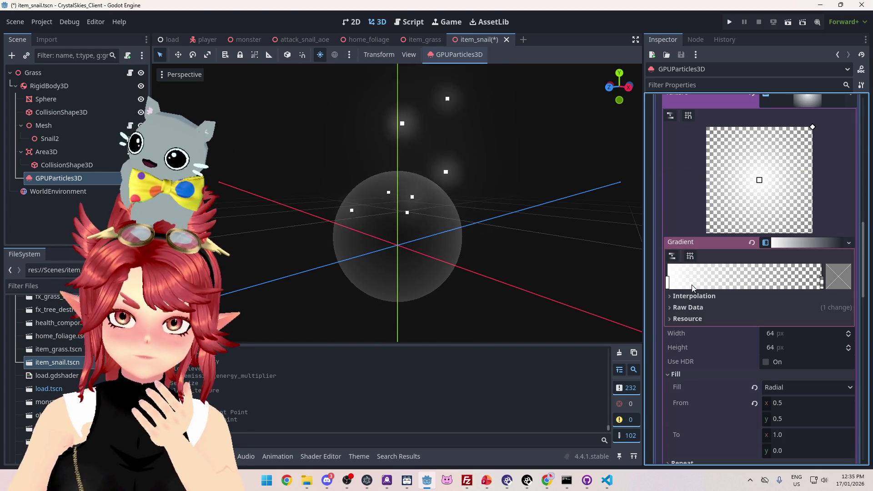
scroll(691, 287, up, 5)
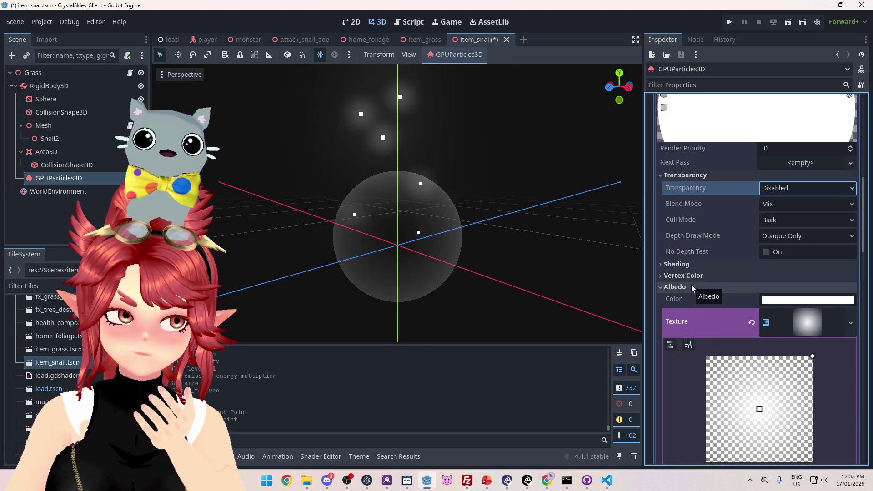
click(778, 187)
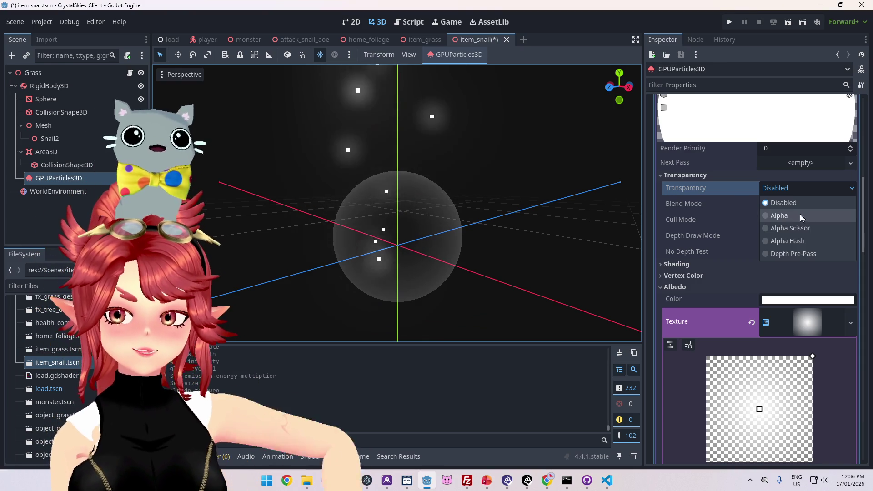
Compare the Alpha, Alpha Hash and Disabled transparency modes on the material
click(782, 216)
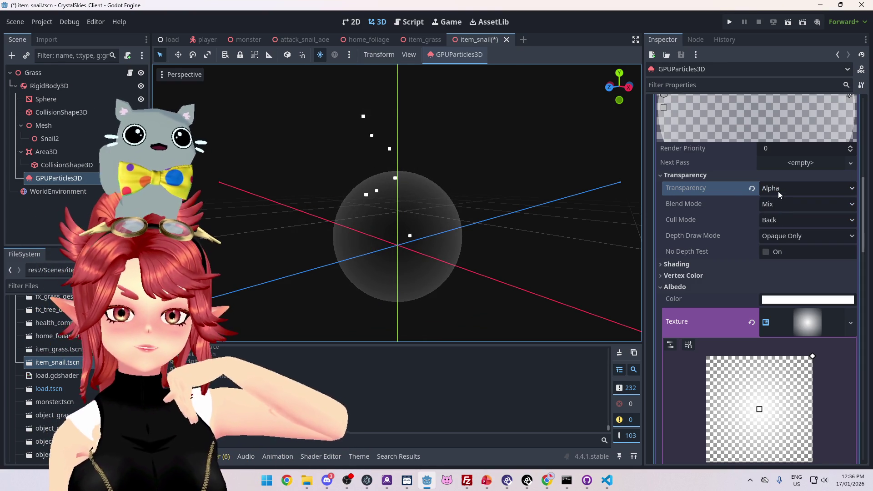
click(778, 191)
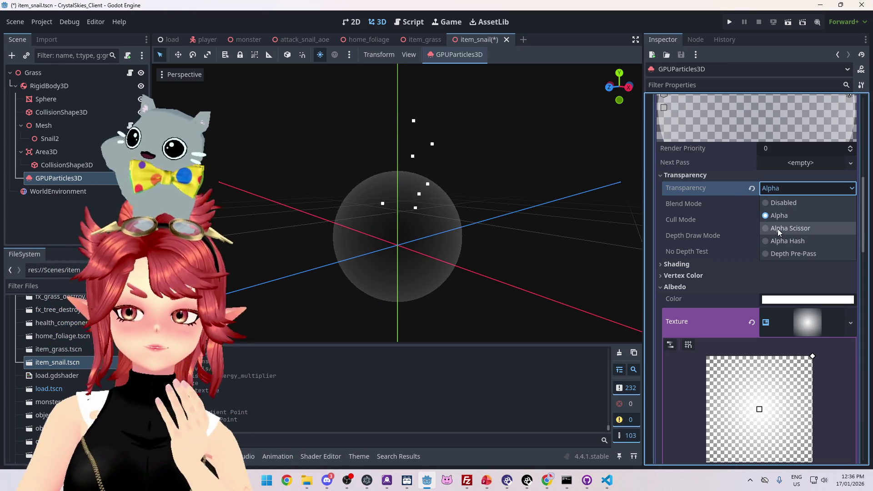
click(783, 240)
click(768, 190)
click(779, 216)
click(778, 187)
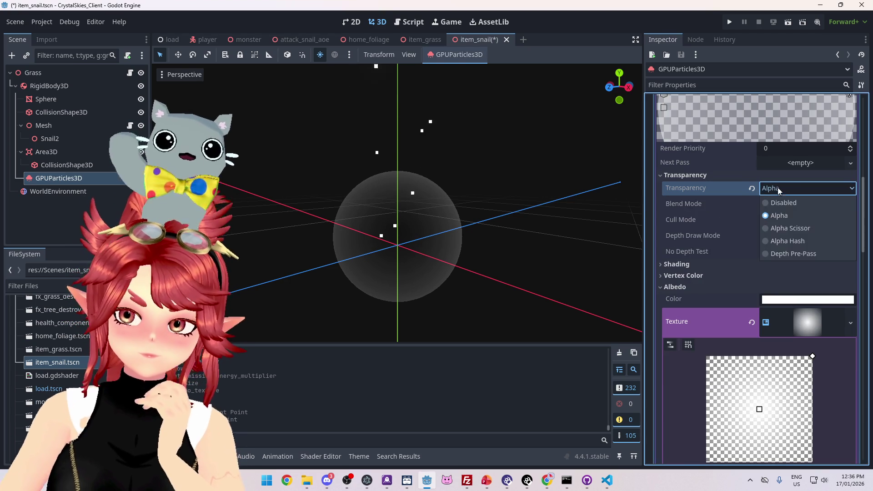
click(782, 202)
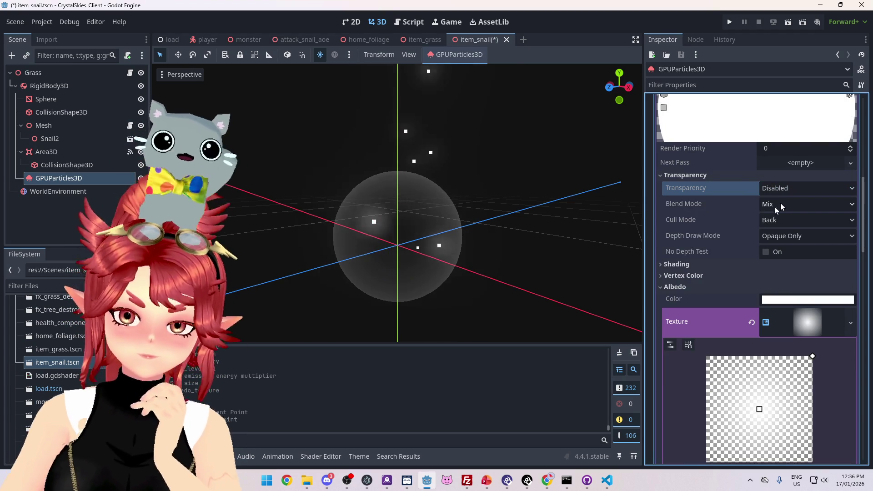
Settle on Alpha as the material's transparency mode
scroll(781, 202, down, 3)
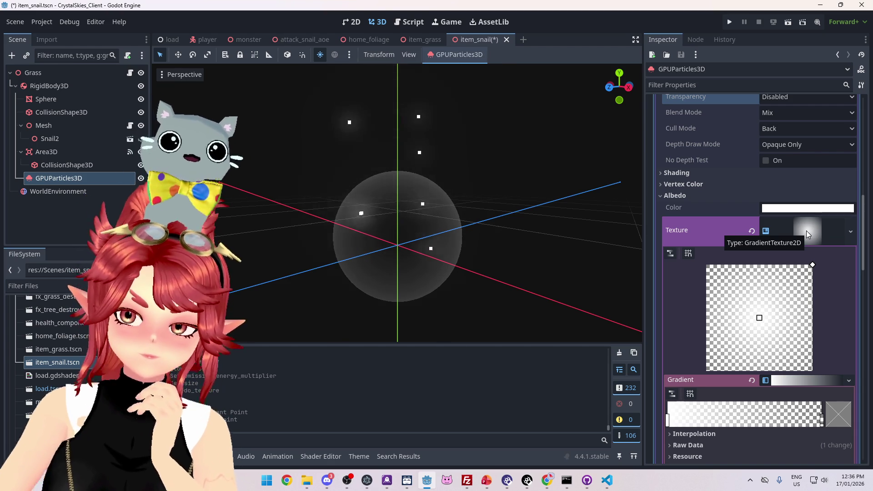
scroll(806, 231, up, 3)
scroll(759, 217, up, 2)
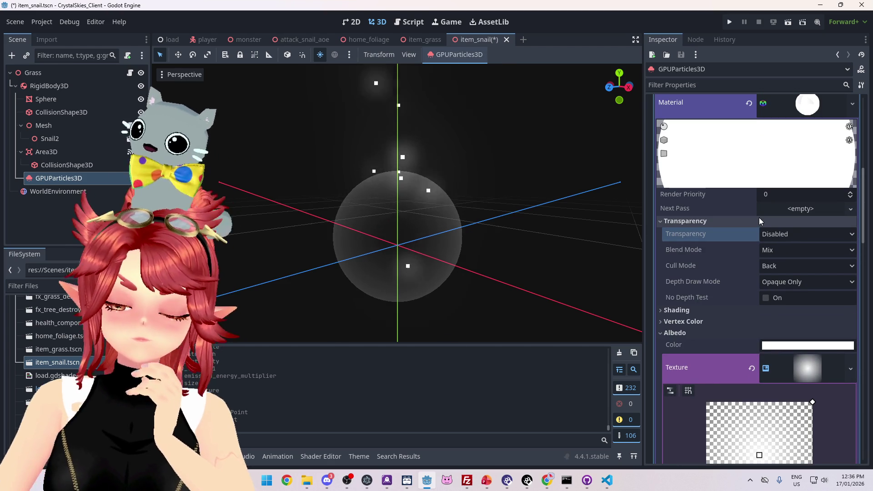
click(782, 233)
click(782, 262)
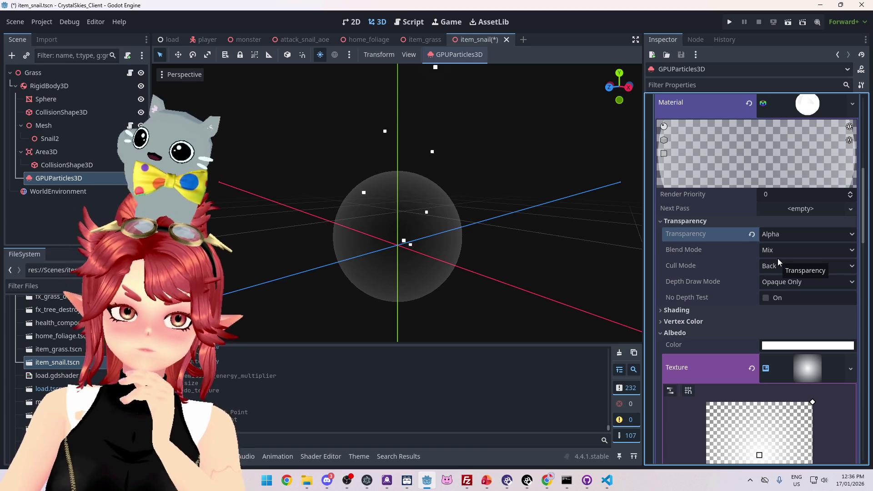
Make the gradient's right stop opaque black with alpha 255 and value 0
scroll(700, 266, down, 5)
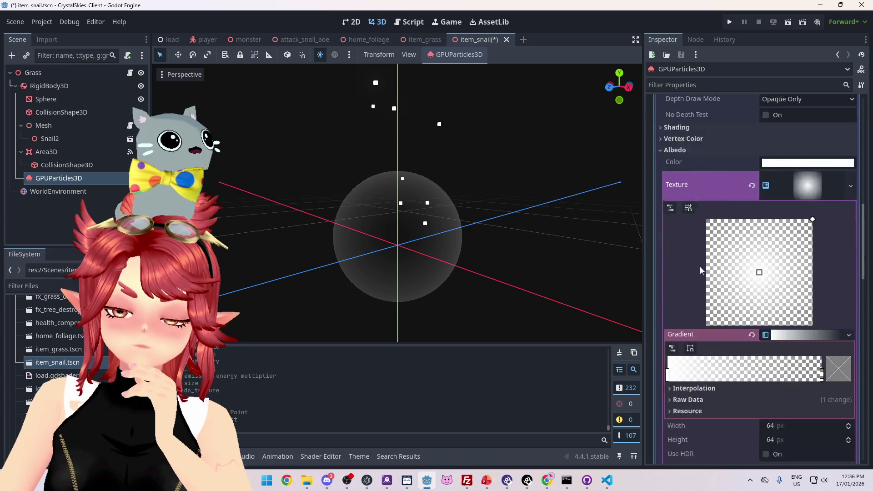
scroll(700, 267, down, 1)
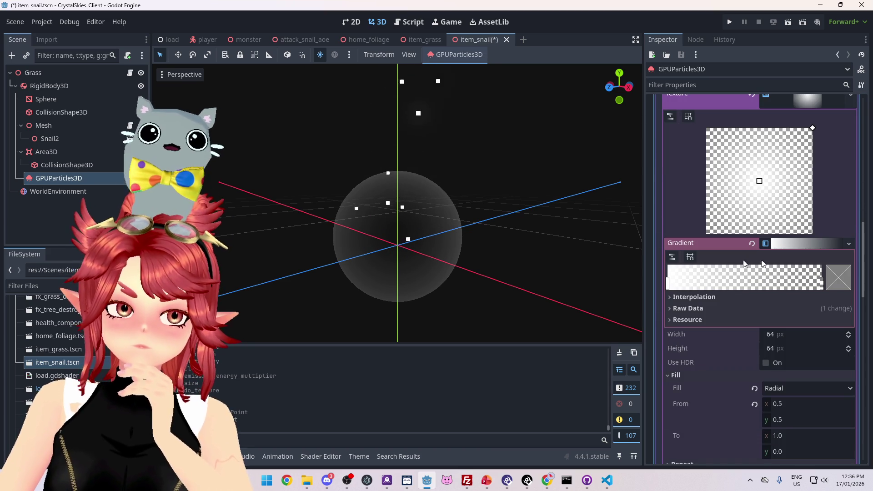
click(821, 285)
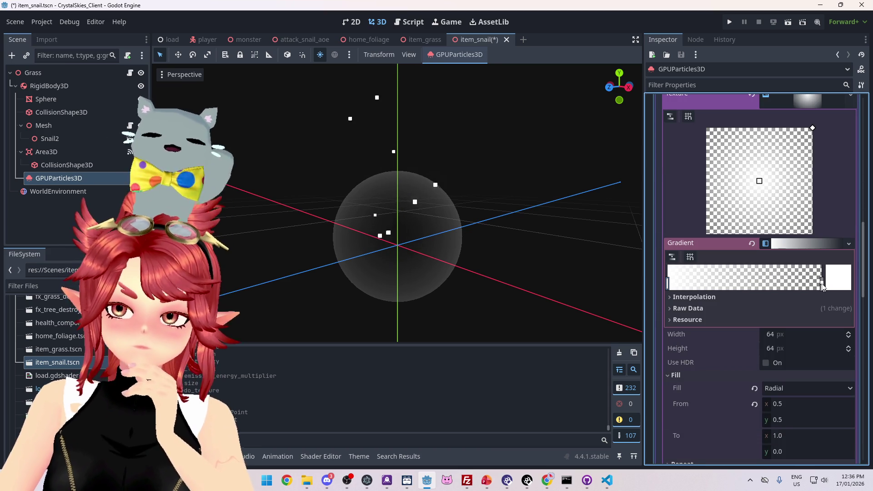
click(848, 284)
drag(755, 210, 796, 213)
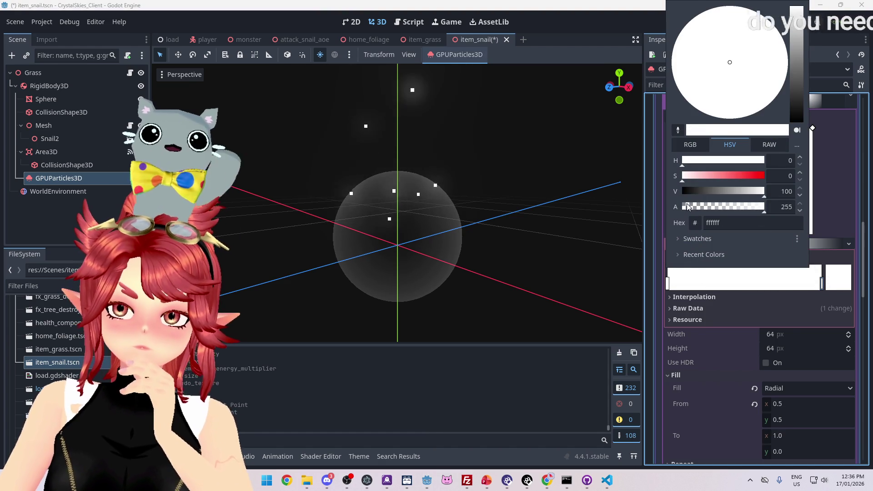
drag(699, 192, 611, 190)
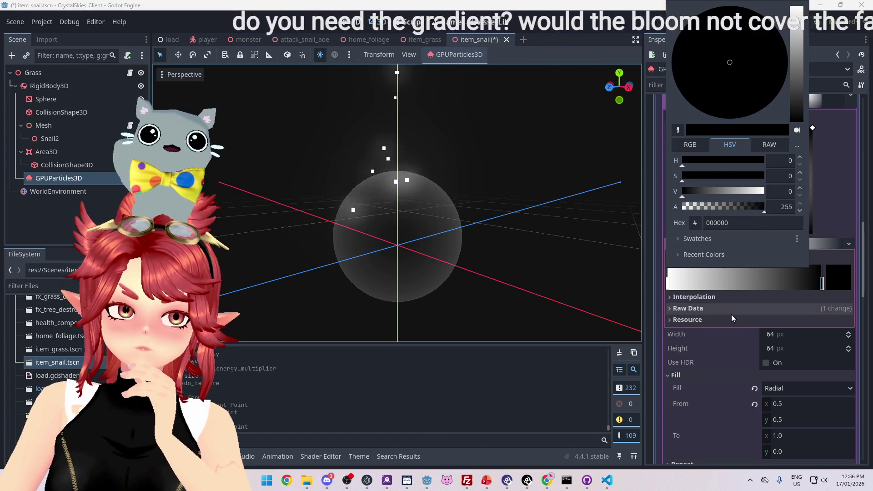
click(746, 299)
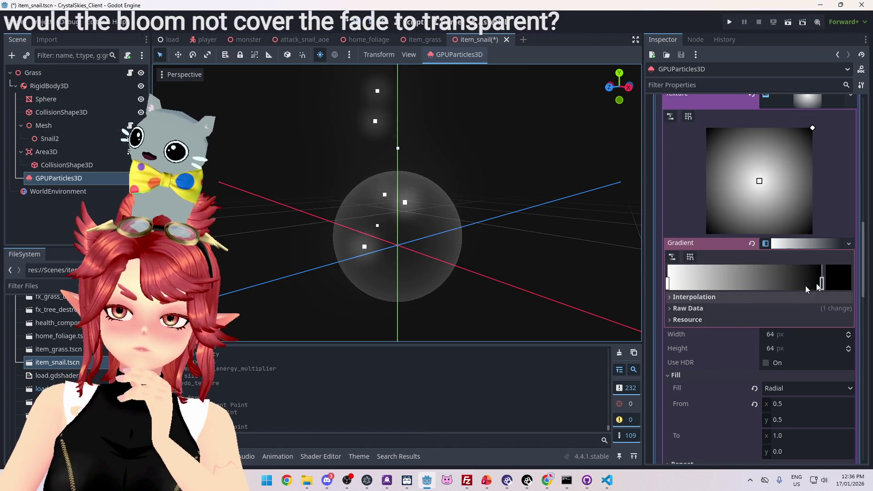
Undo the last texture change with Ctrl+Z
scroll(769, 271, up, 1)
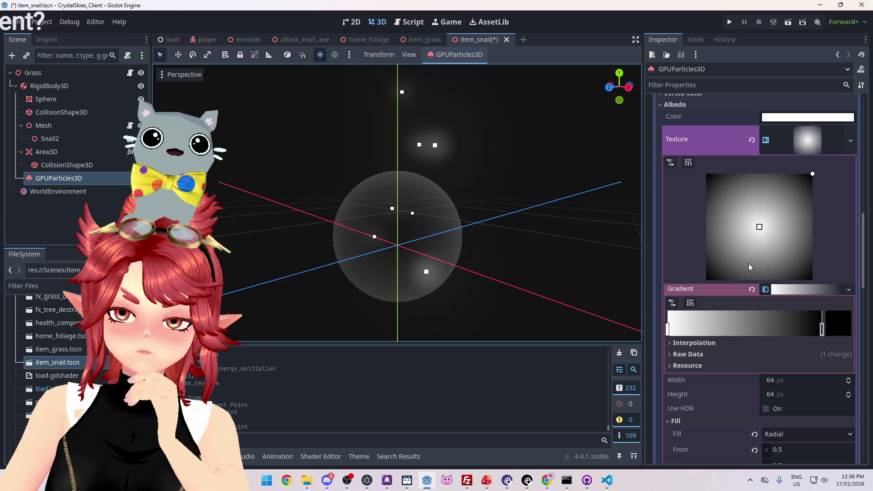
scroll(749, 267, up, 3)
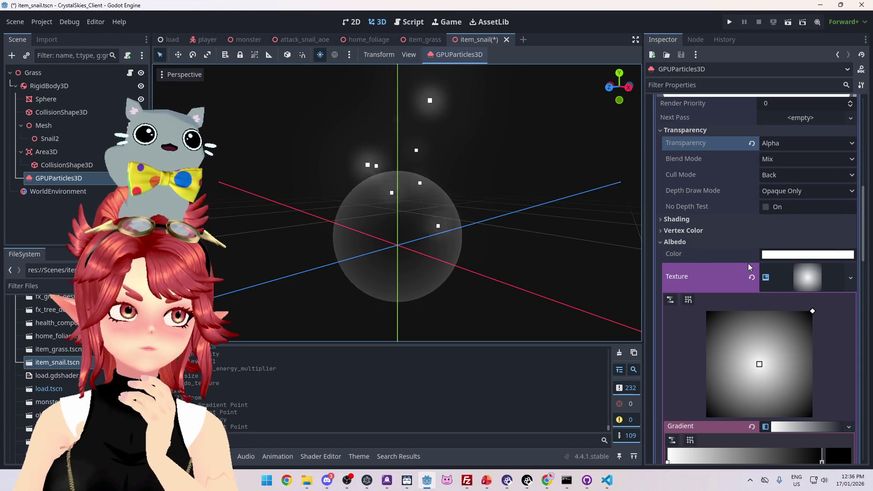
key(ctrl+z)
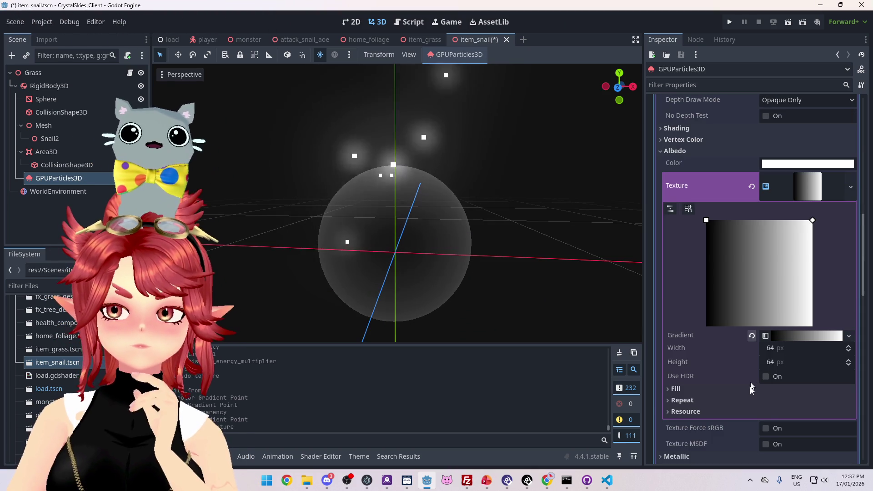
Set the texture fill back to Radial with From x at 0.5
click(792, 402)
click(788, 430)
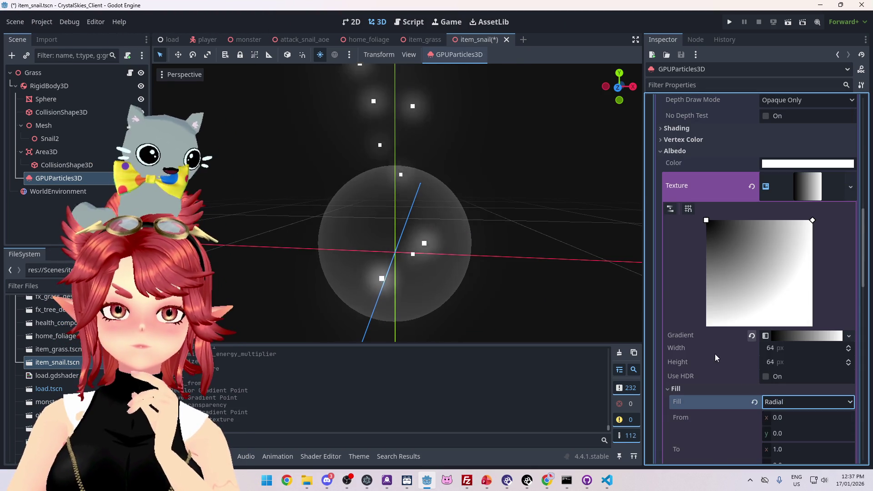
scroll(765, 347, down, 2)
click(795, 326)
text(0.5)
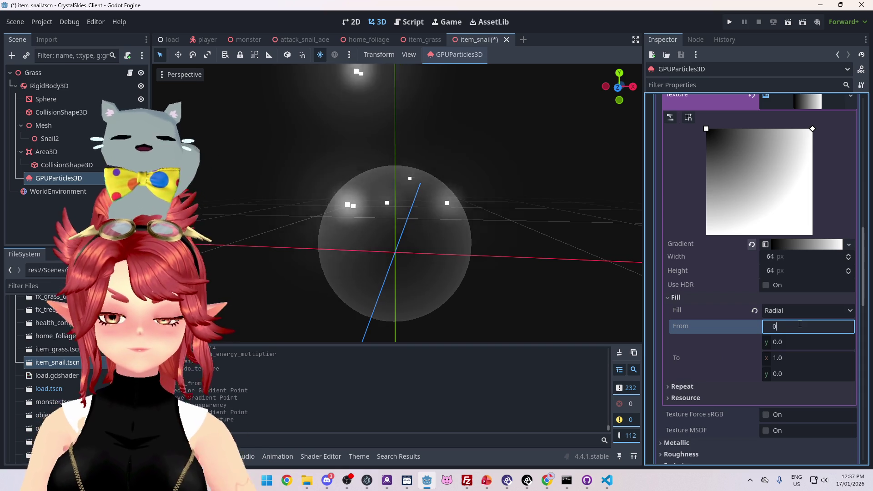
key(Tab)
key(Tab)
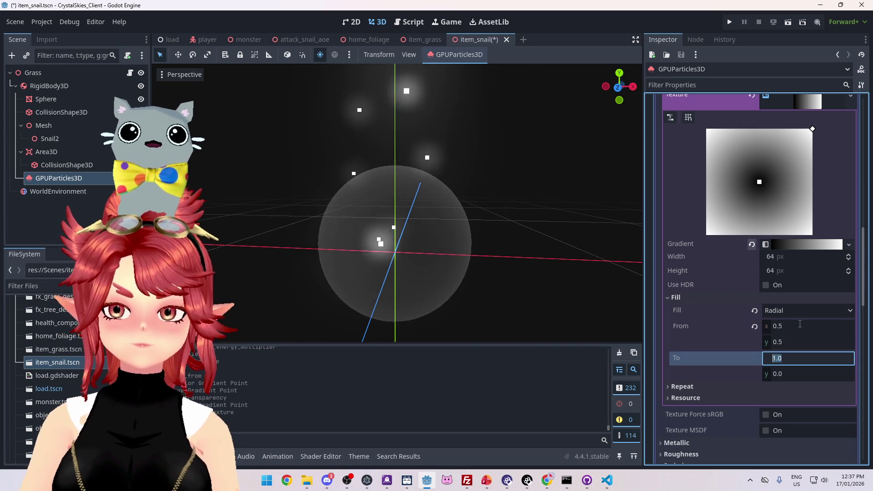
Adjust the colour of the gradient's right stop
click(795, 243)
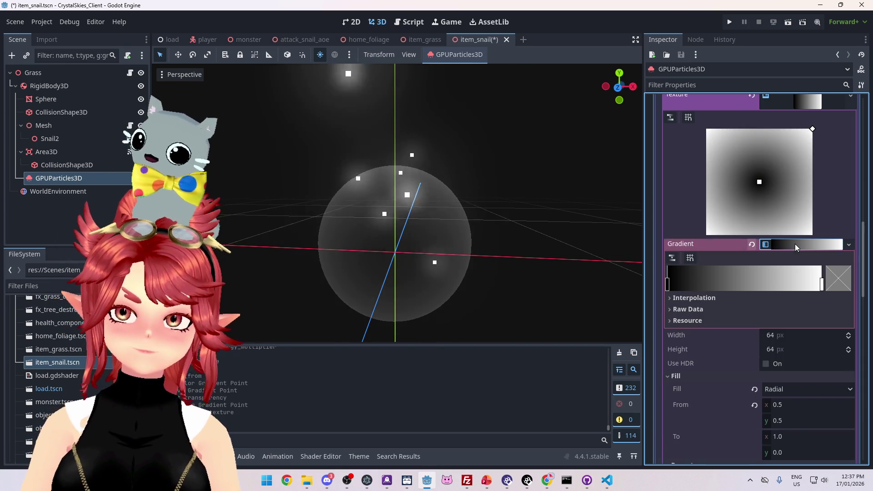
double_click(820, 284)
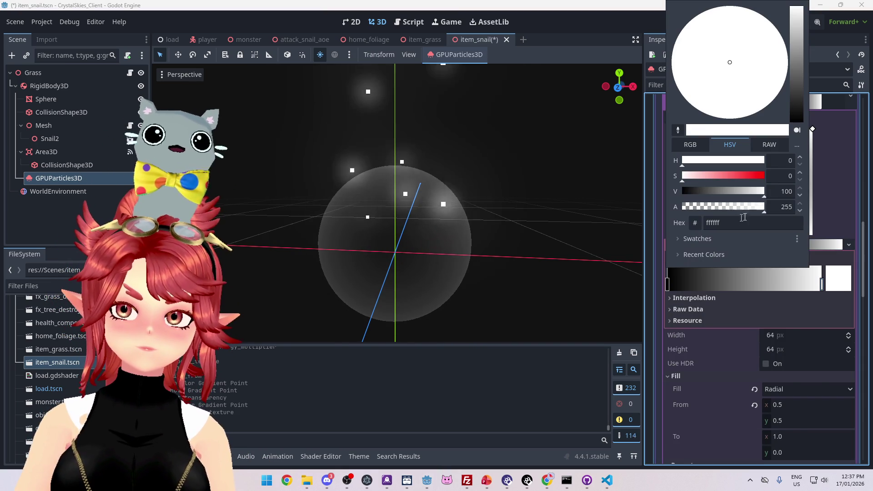
mouse_move(761, 206)
mouse_down()
mouse_move(642, 206)
mouse_move(823, 223)
mouse_up()
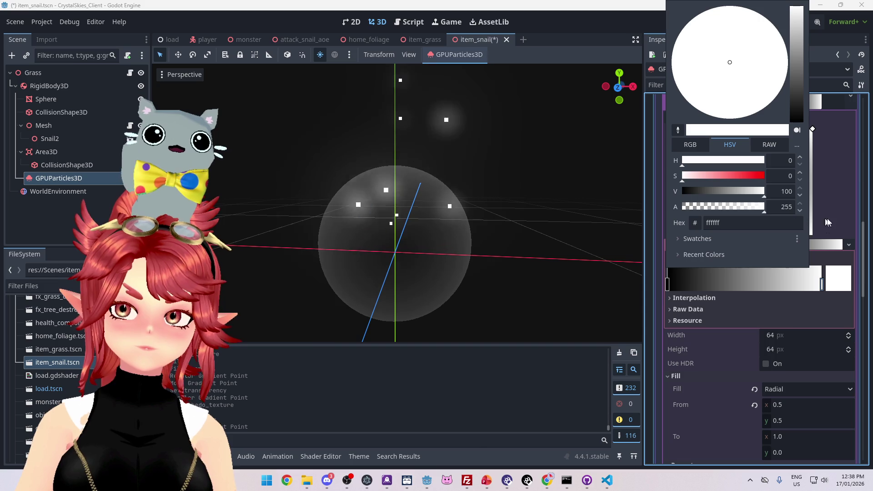
click(669, 285)
Bring the left black stop's alpha back to full 255 opacity
click(668, 286)
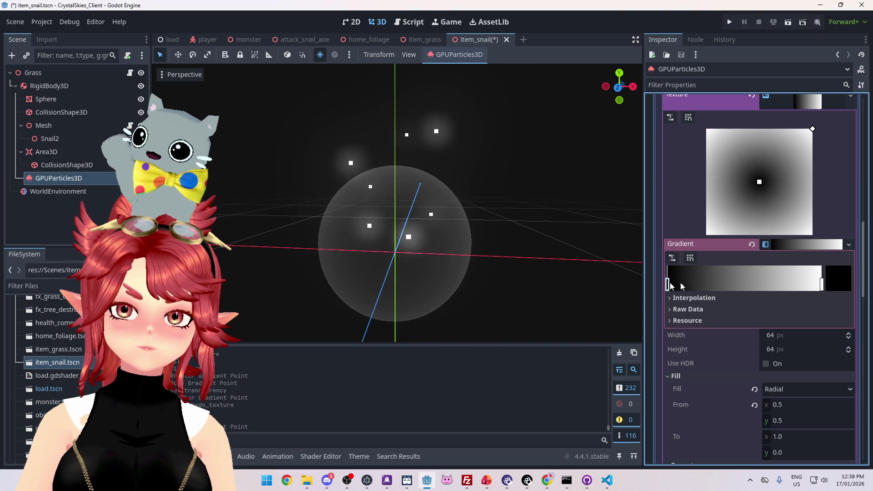
double_click(668, 285)
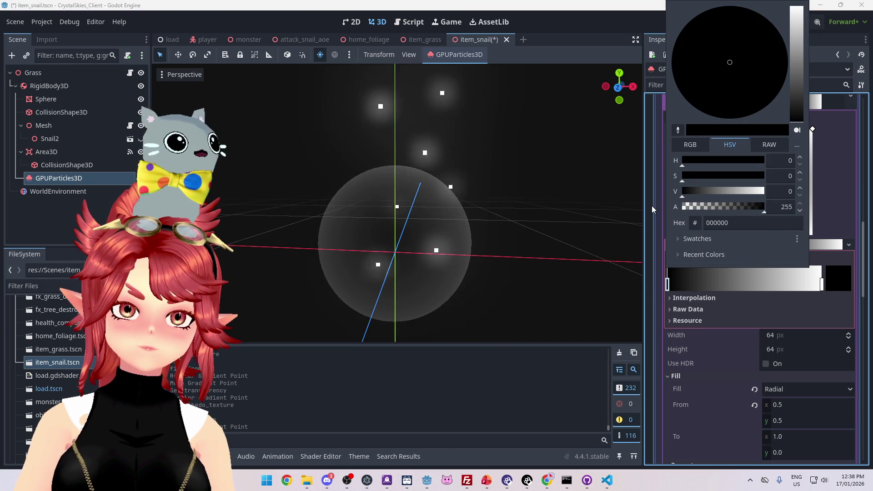
drag(763, 207, 663, 205)
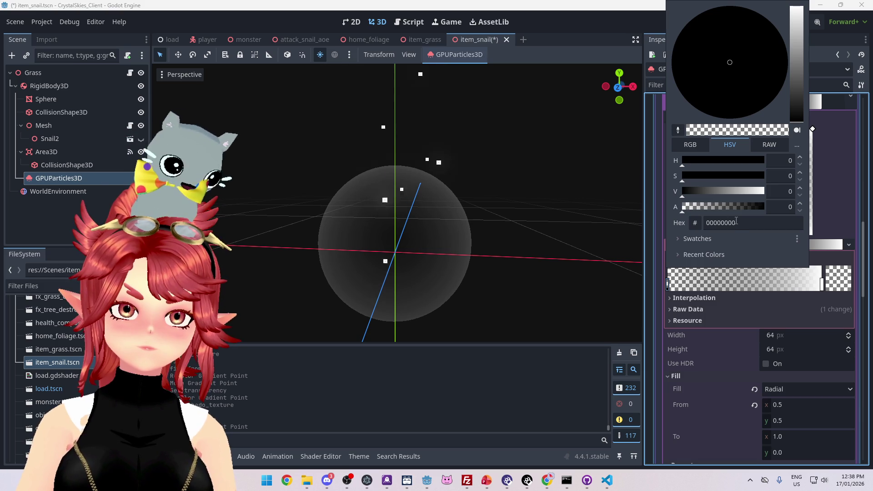
mouse_move(692, 208)
mouse_down()
mouse_move(764, 207)
mouse_move(681, 208)
mouse_up()
drag(761, 209, 789, 209)
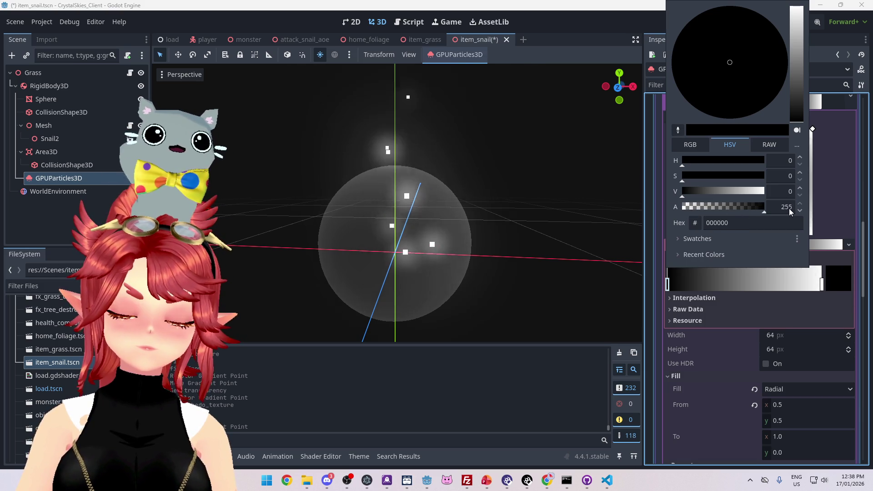
click(848, 262)
click(681, 297)
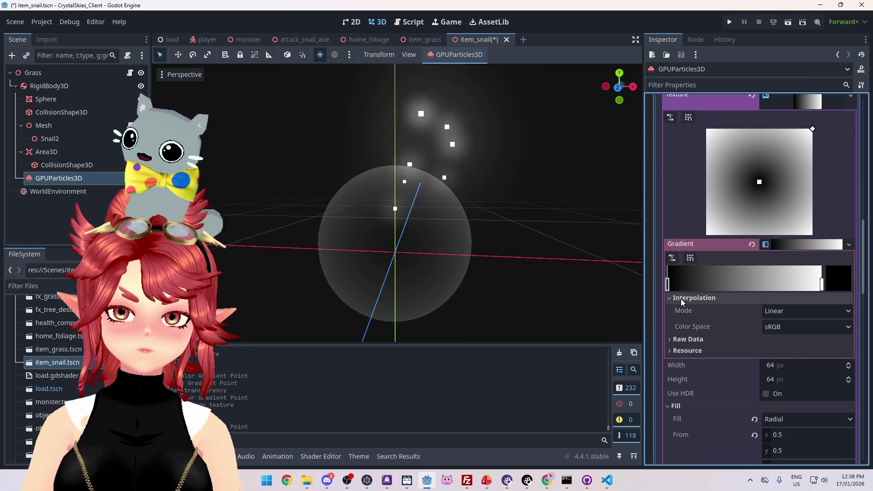
Review the gradient's Interpolation setting, keeping Linear, and its Raw Data
click(687, 298)
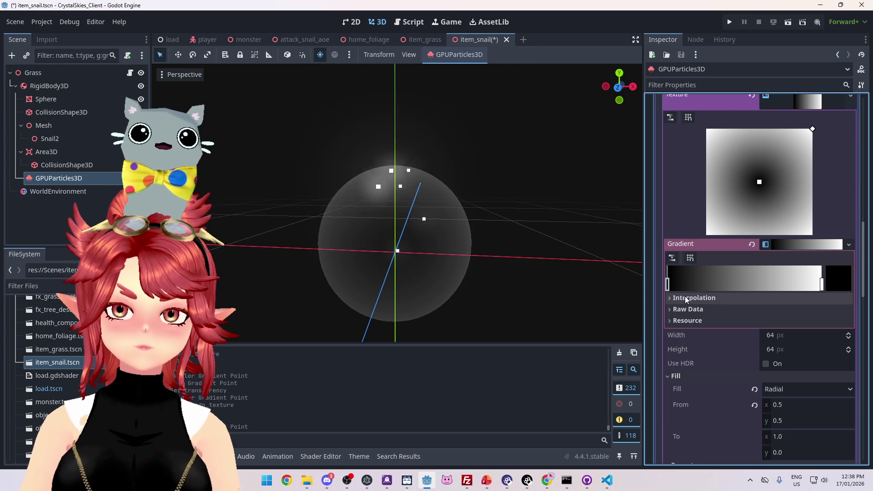
click(687, 299)
click(789, 311)
click(822, 328)
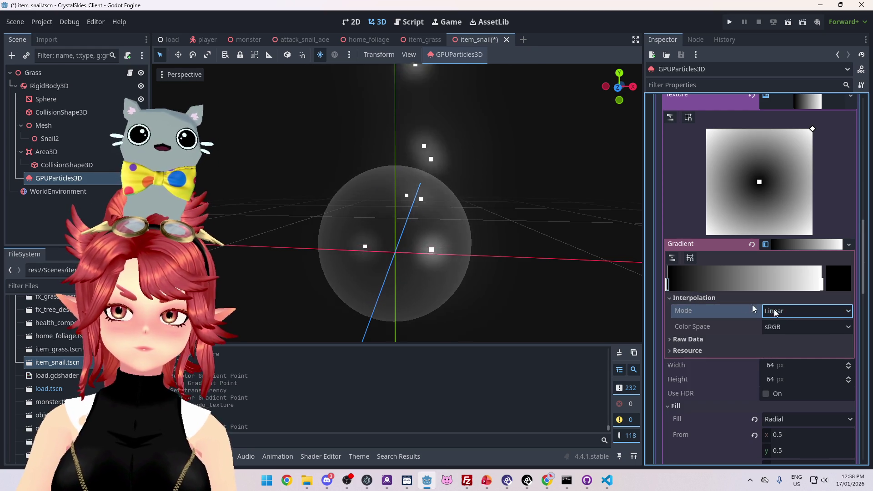
click(707, 298)
click(703, 309)
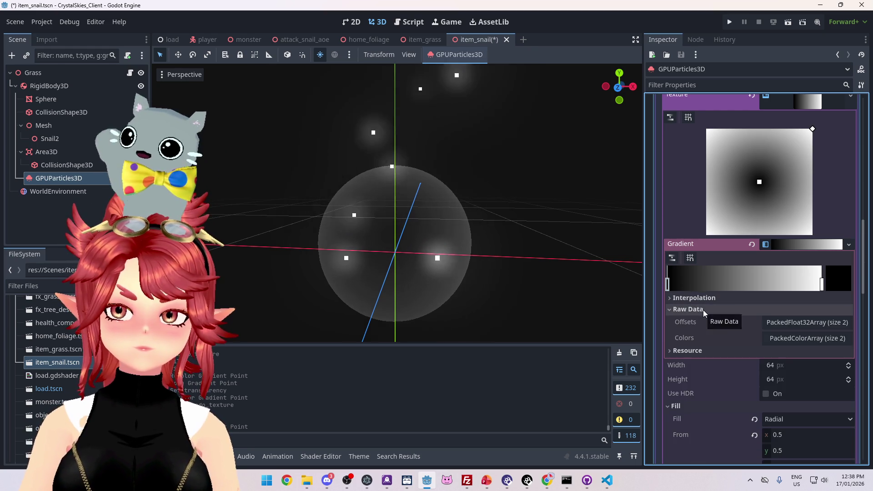
click(703, 310)
Check the texture's Repeat and Resource sections and collapse the gradient editor
scroll(700, 320, down, 3)
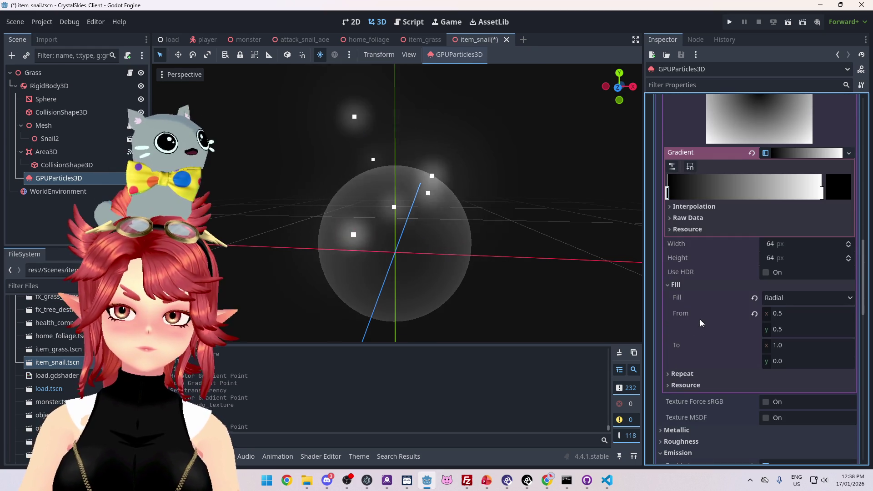
click(713, 375)
click(713, 375)
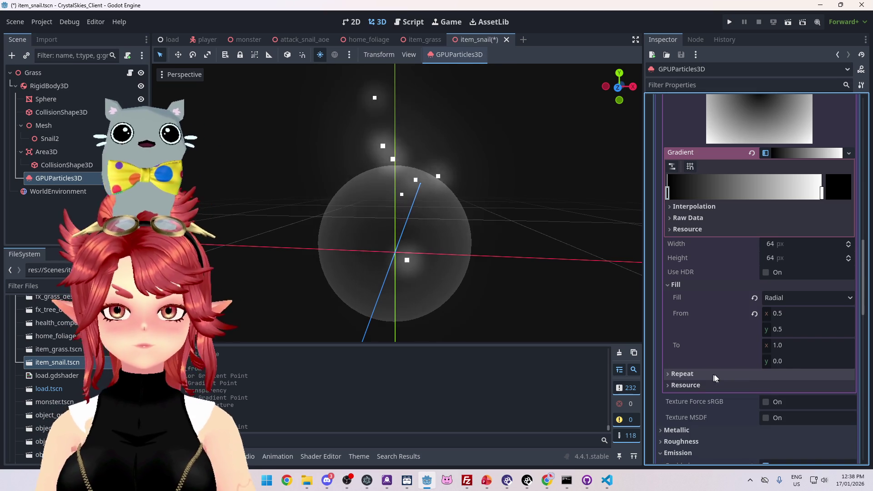
click(714, 385)
click(713, 386)
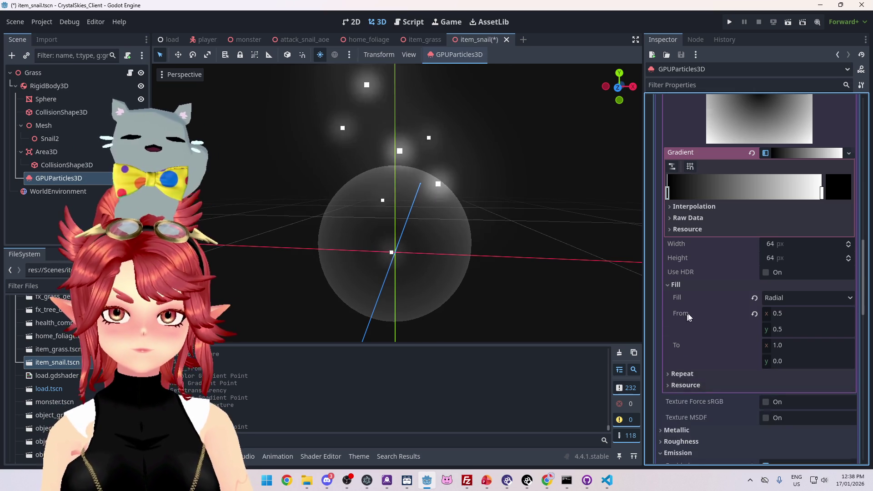
scroll(687, 314, up, 5)
scroll(773, 291, up, 3)
click(835, 242)
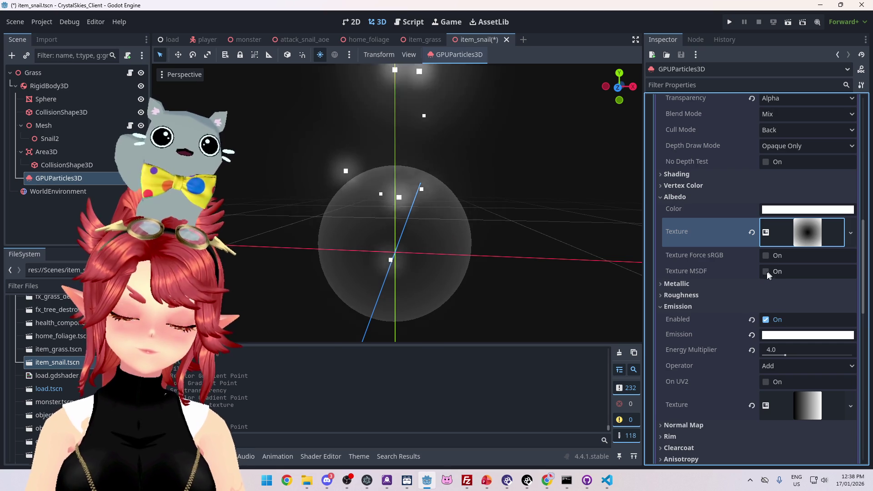
Orbit the viewport to inspect the glowing particle sphere
scroll(473, 266, up, 2)
scroll(502, 270, down, 3)
scroll(483, 230, up, 3)
mouse_move(413, 213)
mouse_down()
mouse_move(484, 230)
mouse_move(482, 253)
mouse_up()
scroll(484, 230, down, 3)
scroll(469, 219, up, 2)
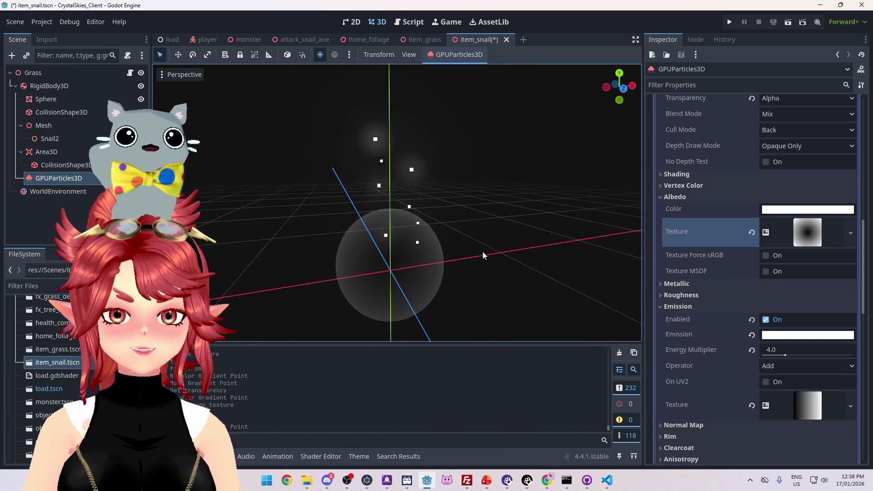
Collapse the Albedo, Emission, Transparency and Draw Passes sections
click(675, 196)
click(678, 230)
scroll(716, 260, up, 5)
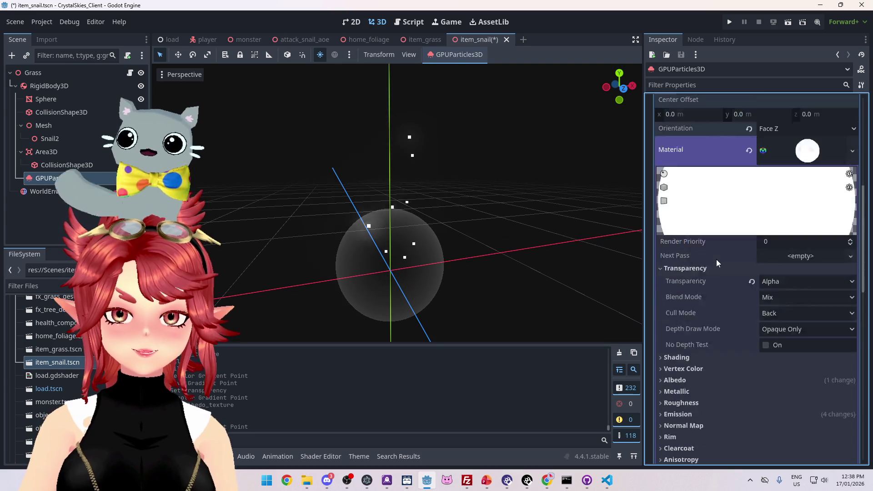
click(725, 316)
scroll(724, 319, up, 6)
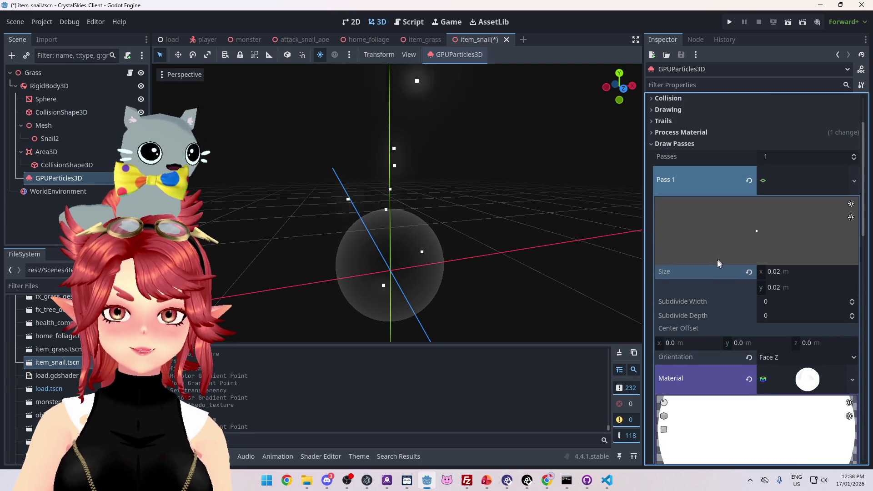
click(675, 226)
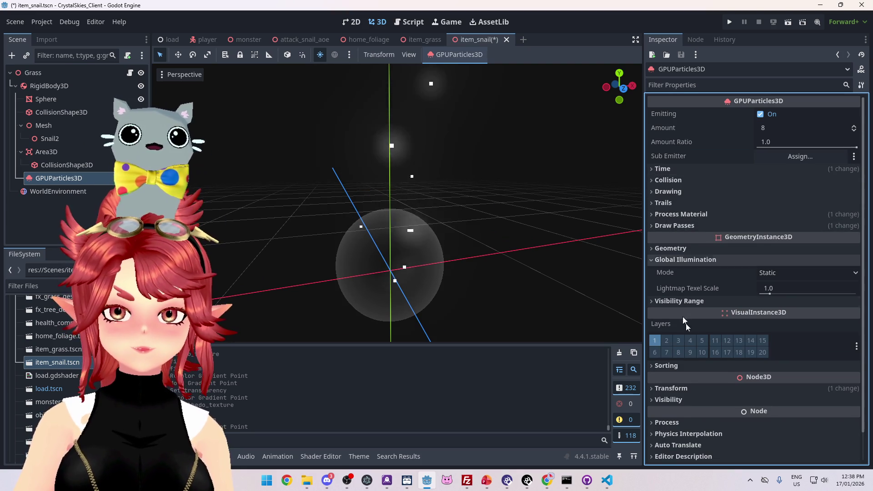
scroll(682, 314, down, 1)
scroll(692, 336, up, 1)
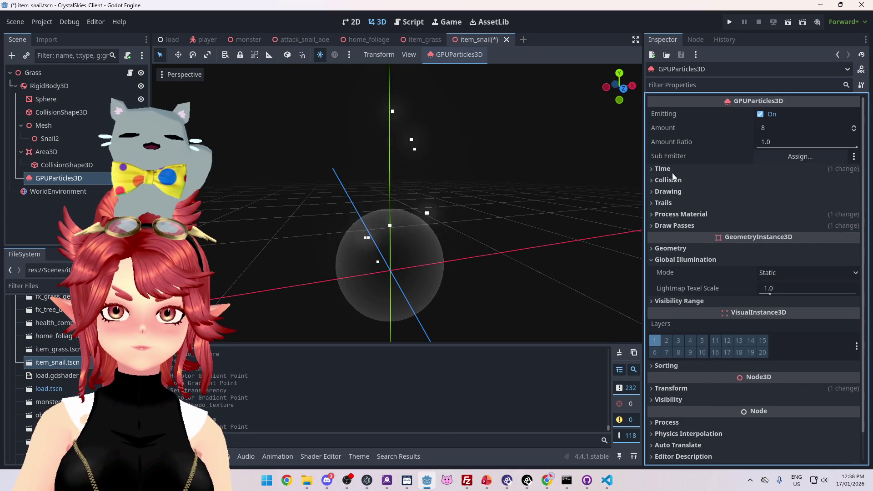
Expand the Process Material's Display > Scale settings
click(670, 215)
scroll(682, 318, down, 1)
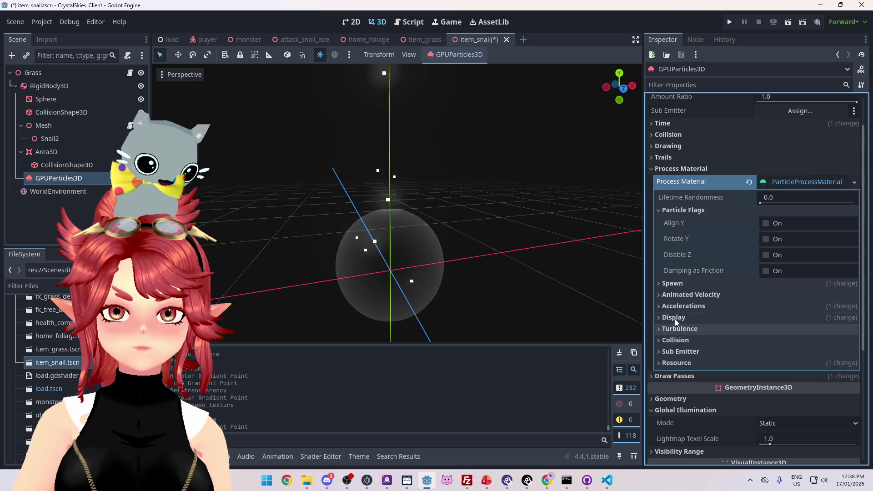
click(675, 317)
scroll(682, 295, down, 2)
click(675, 232)
scroll(792, 296, down, 2)
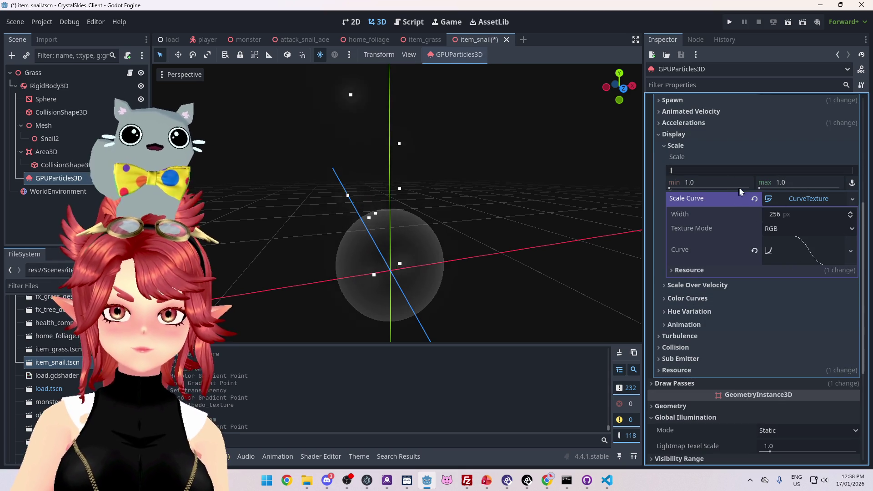
Set the particle scale range to min 0.0 and max 1.0
click(808, 182)
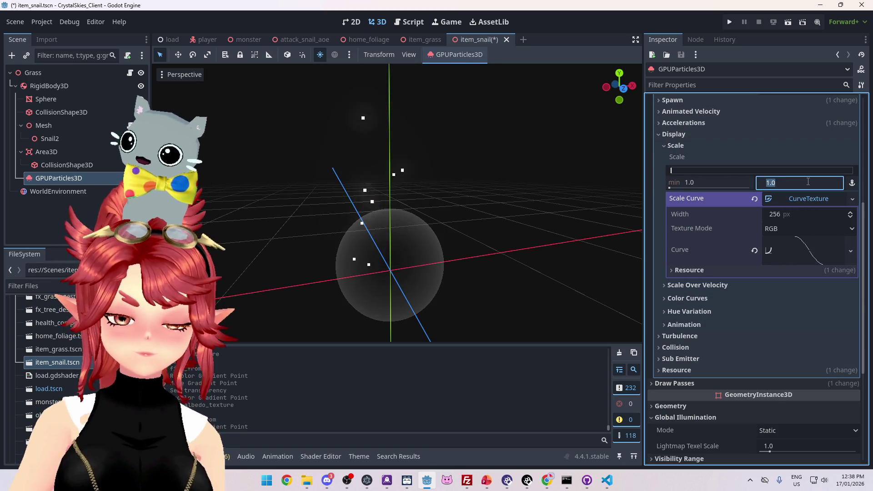
text(0)
key(shift+Tab)
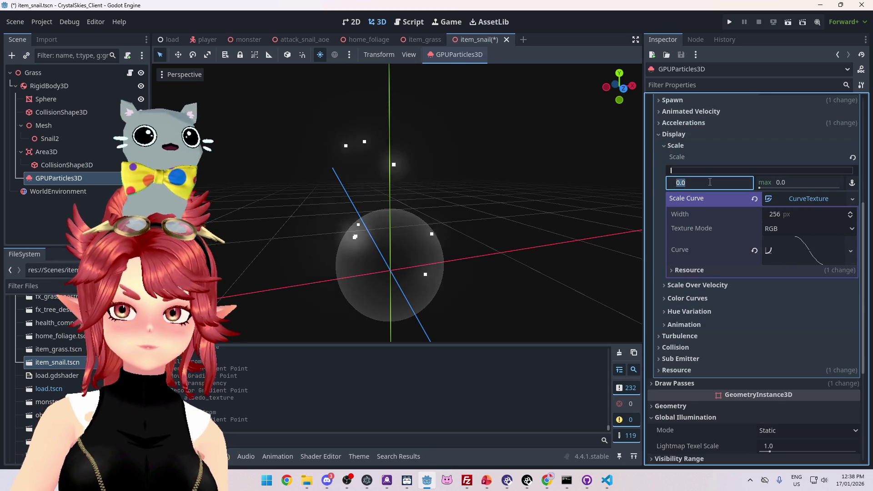
click(786, 183)
text(1.0)
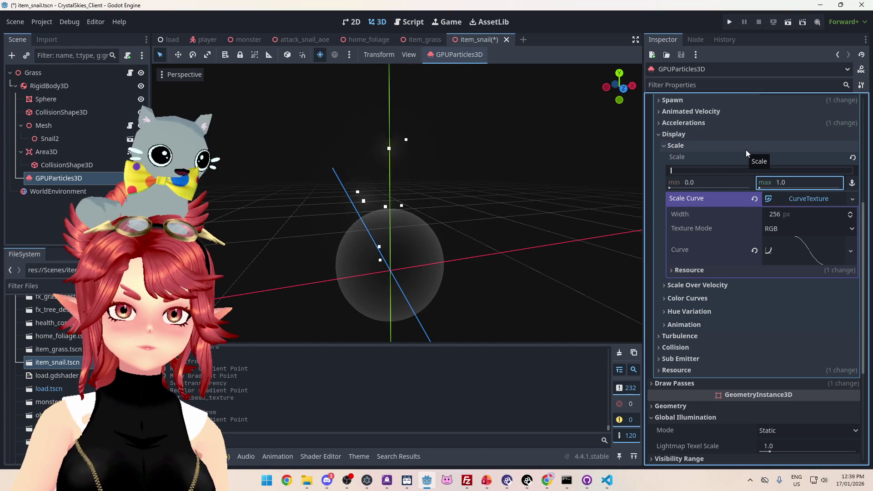
scroll(471, 199, down, 3)
drag(471, 199, 441, 201)
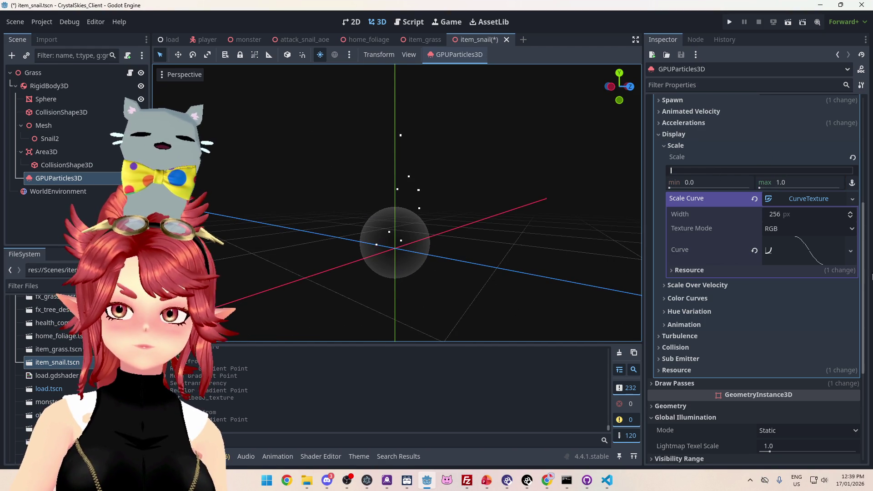
Clear the old scale curve and assign a new CurveTexture
click(848, 261)
click(816, 262)
click(818, 253)
click(818, 254)
click(792, 202)
click(755, 199)
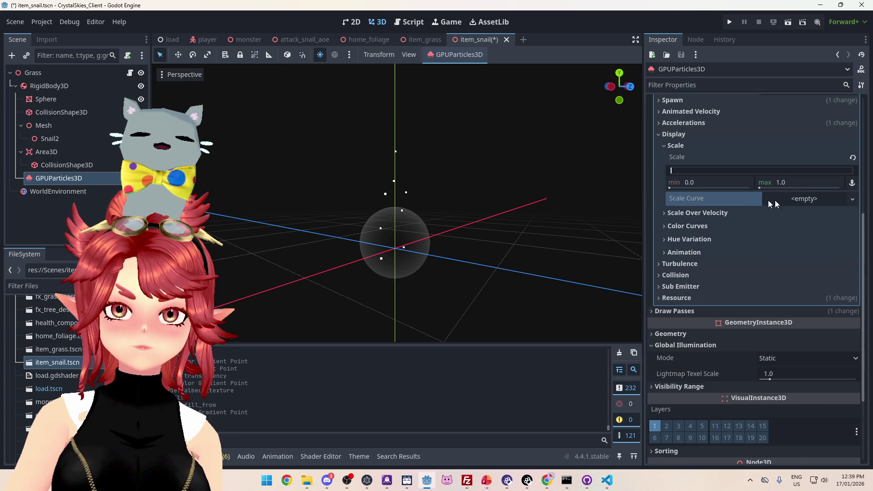
click(851, 199)
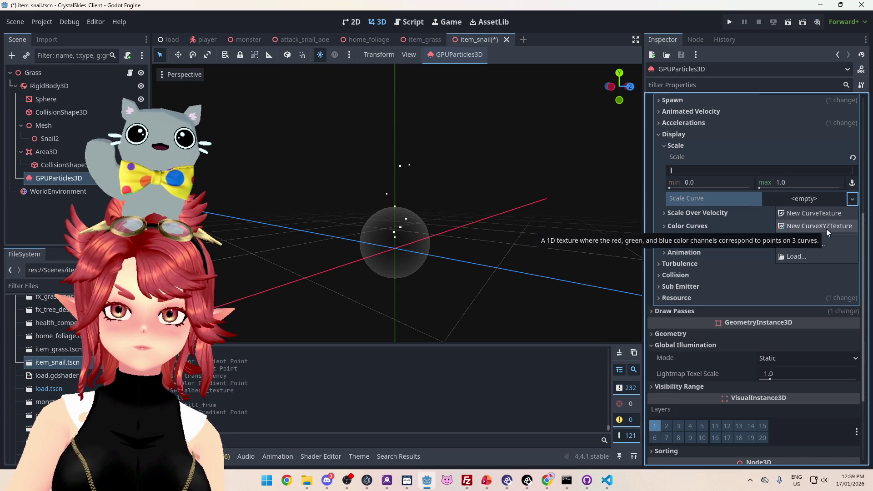
click(826, 228)
click(852, 199)
click(827, 216)
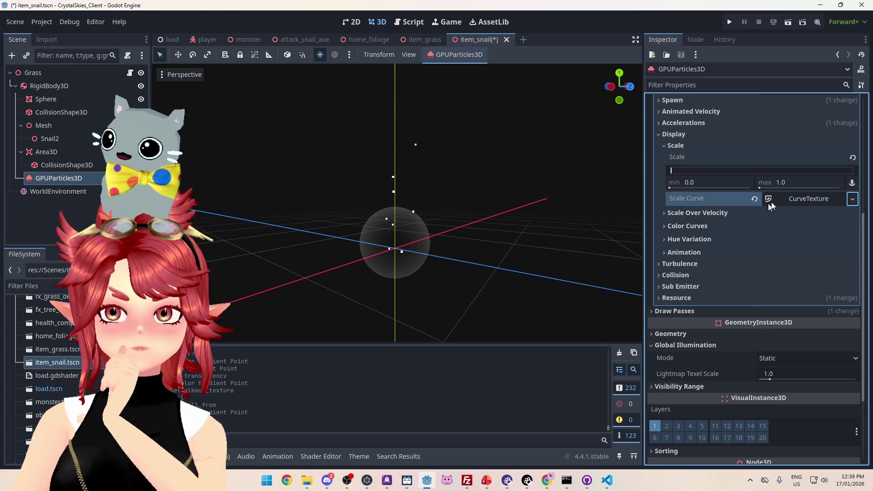
Shape the curve to fall from 1.0 at the start to 0 at the end
click(780, 200)
click(798, 255)
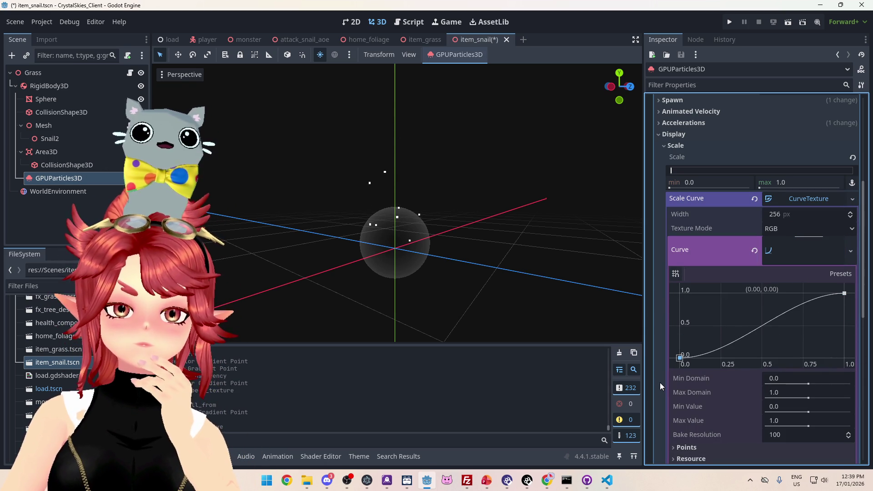
drag(680, 356, 796, 298)
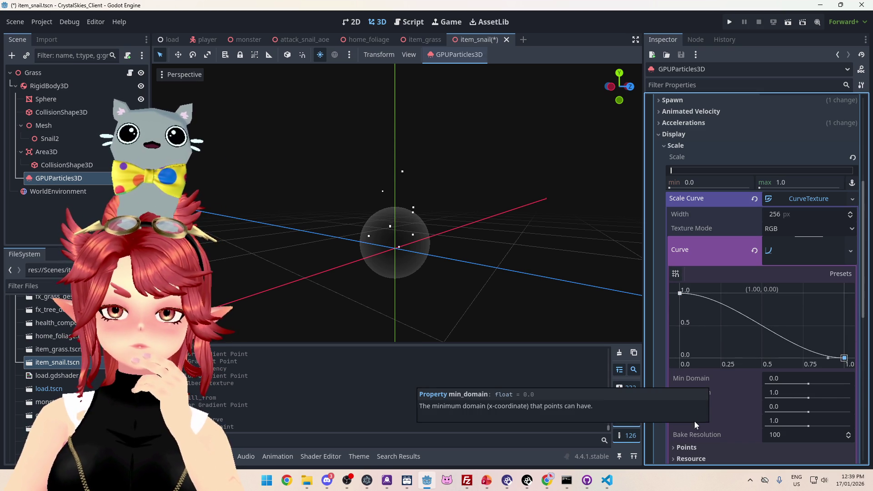
scroll(696, 414, down, 2)
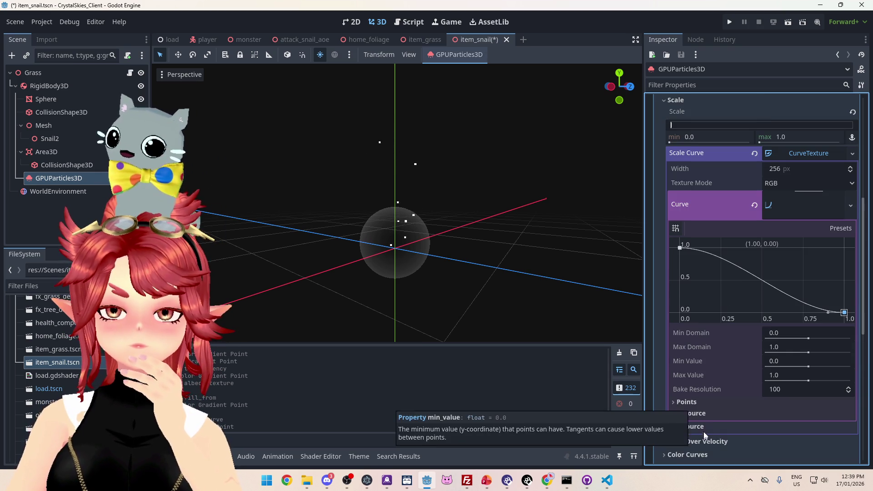
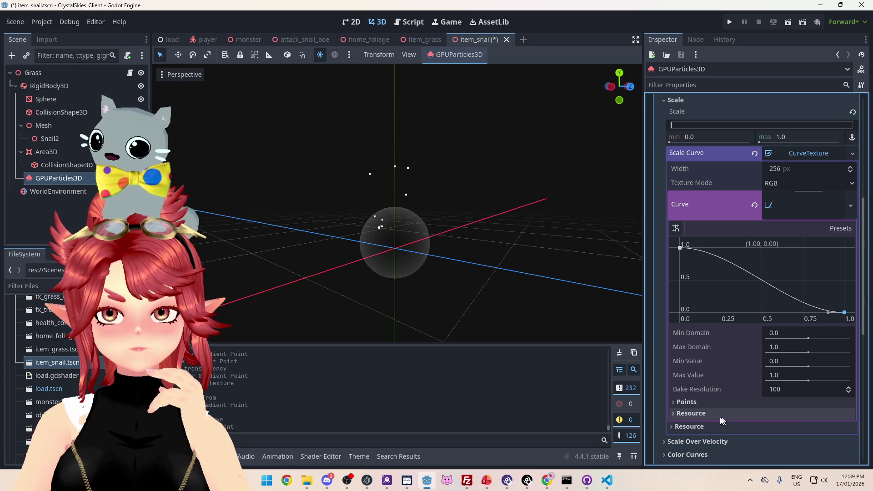
Reset the particle material's Scale range back to 1.0–1.0
click(808, 215)
scroll(791, 239, up, 1)
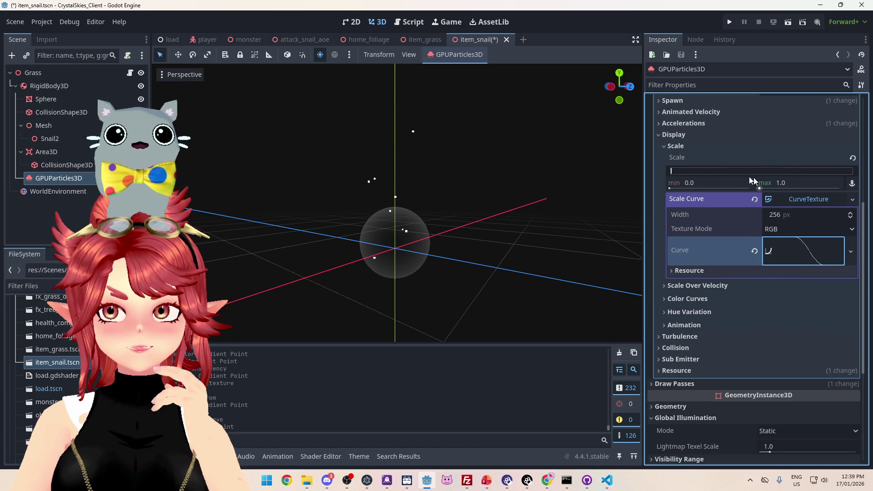
mouse_move(675, 169)
mouse_down()
mouse_move(860, 173)
mouse_move(682, 168)
mouse_up()
click(796, 257)
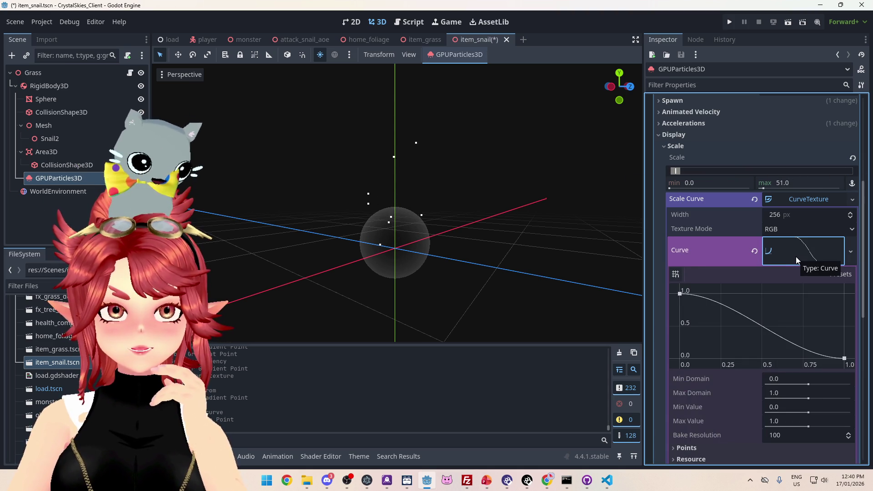
click(796, 256)
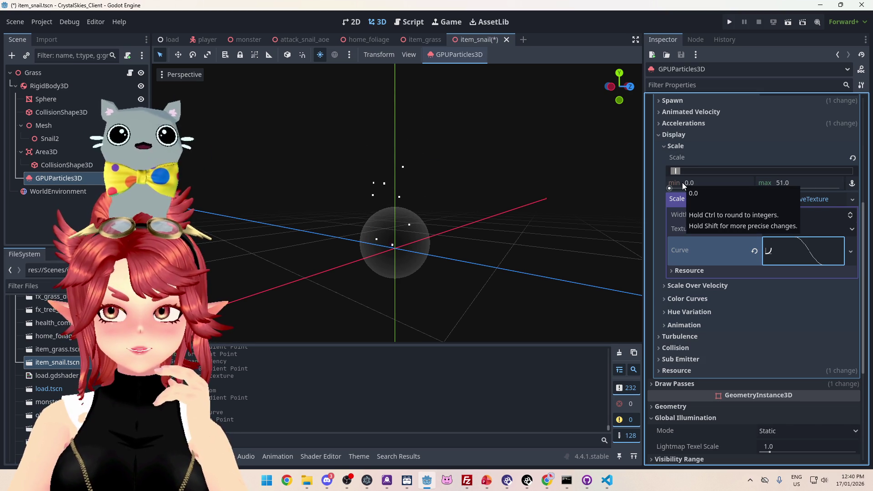
click(852, 158)
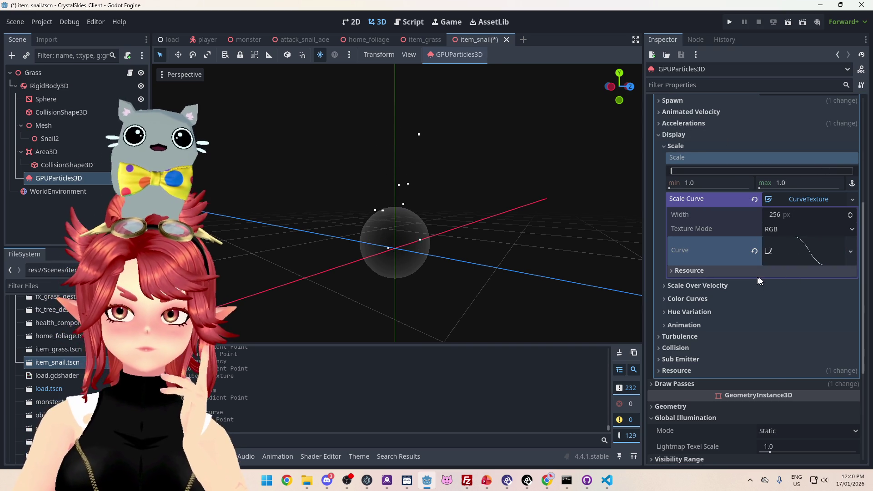
Remove the Scale Curve texture so the curve is empty, then collapse Scale
click(803, 251)
click(803, 251)
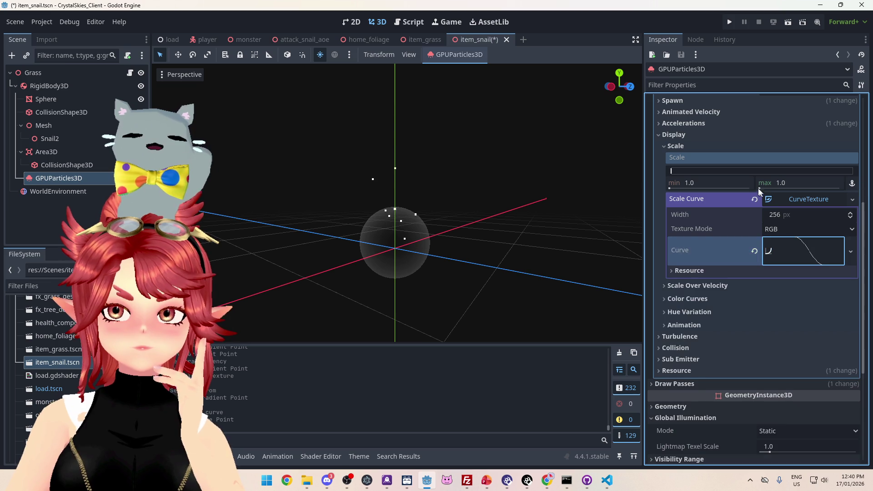
click(754, 200)
click(733, 153)
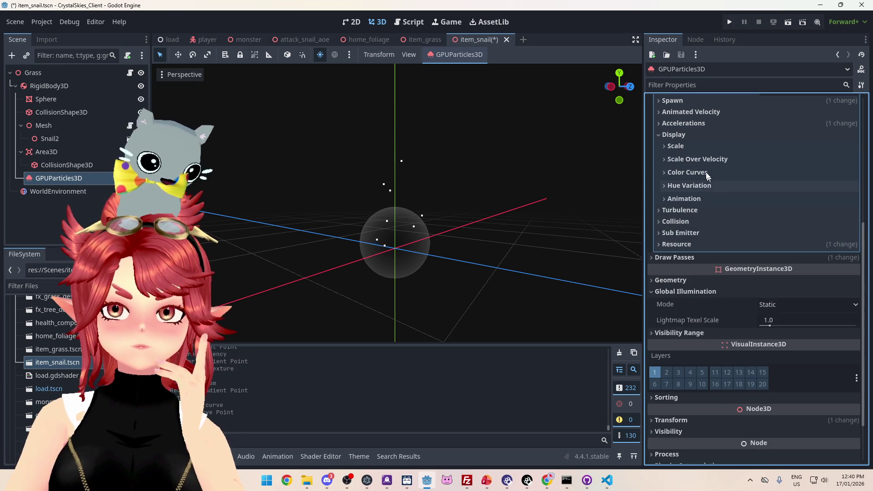
click(686, 154)
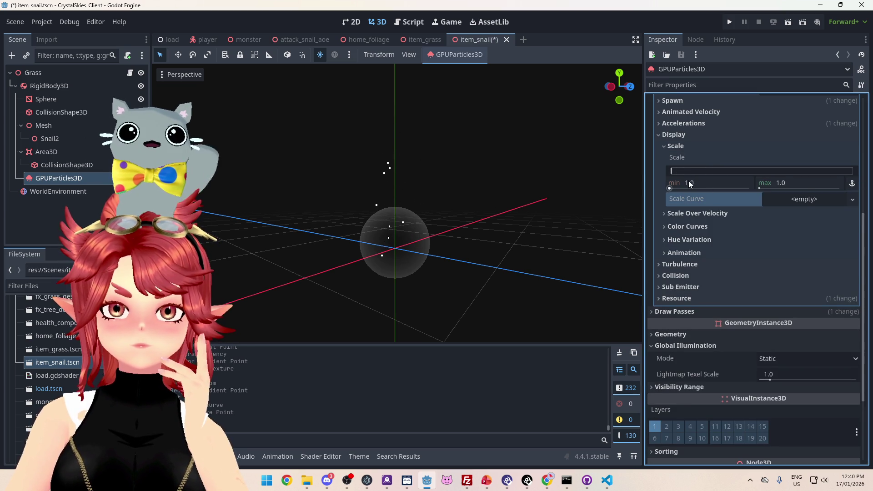
drag(676, 171, 689, 171)
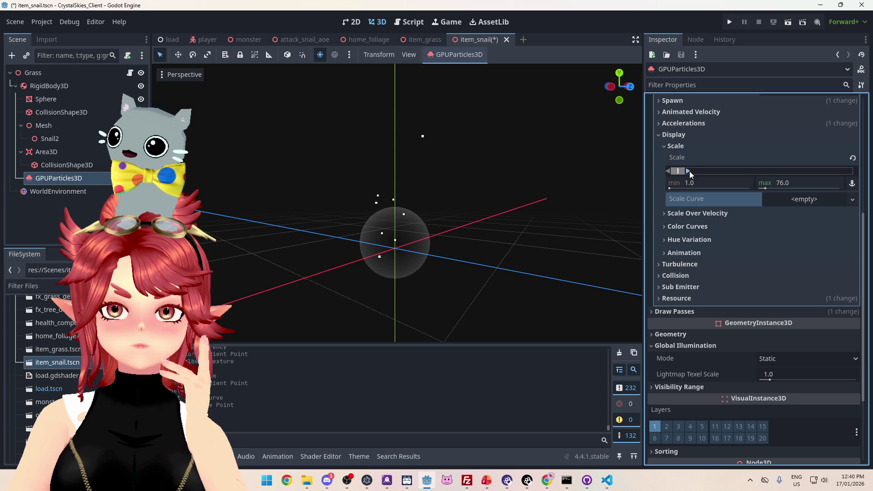
scroll(576, 221, up, 2)
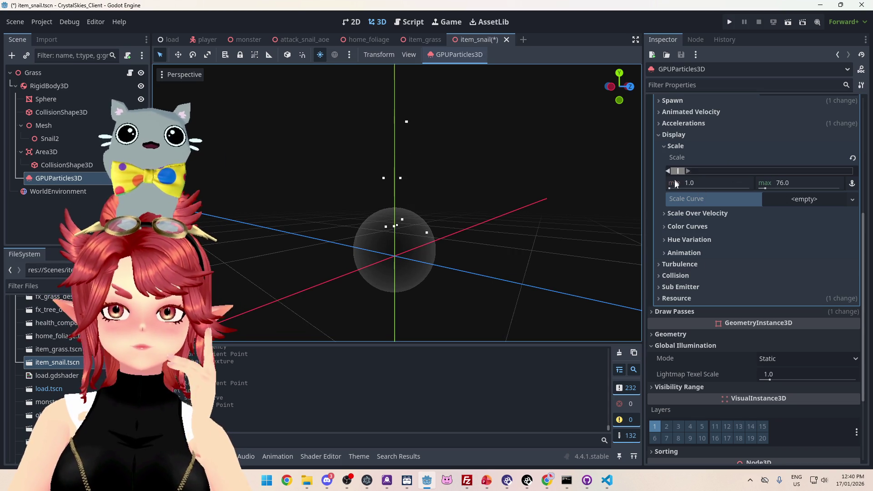
mouse_move(787, 184)
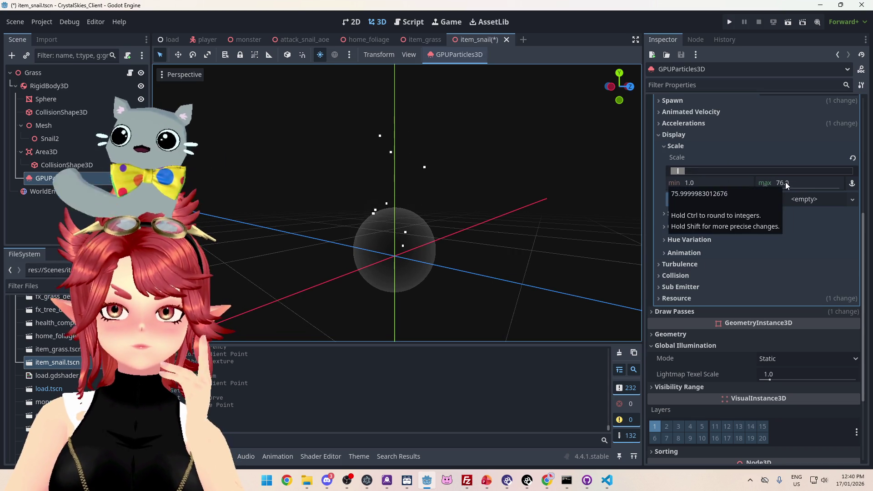
mouse_move(498, 198)
mouse_down()
mouse_move(235, 195)
mouse_move(406, 194)
mouse_move(238, 212)
mouse_move(400, 214)
mouse_up()
scroll(744, 250, up, 5)
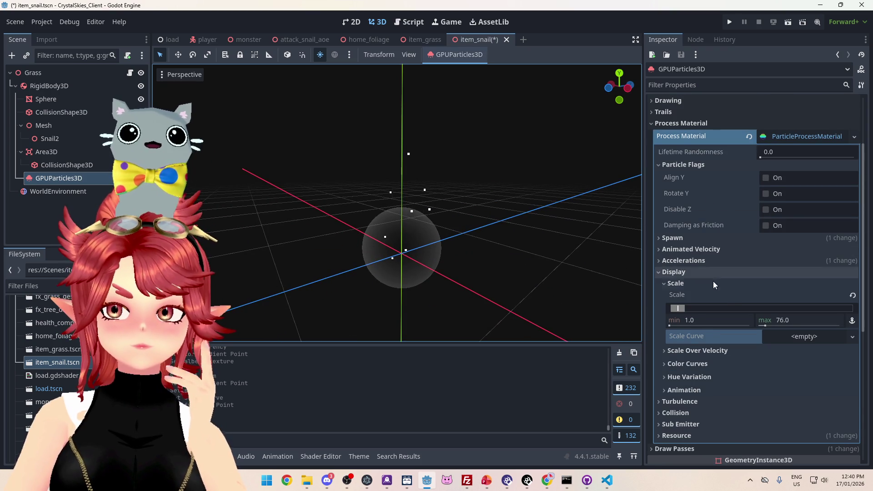
scroll(713, 281, down, 2)
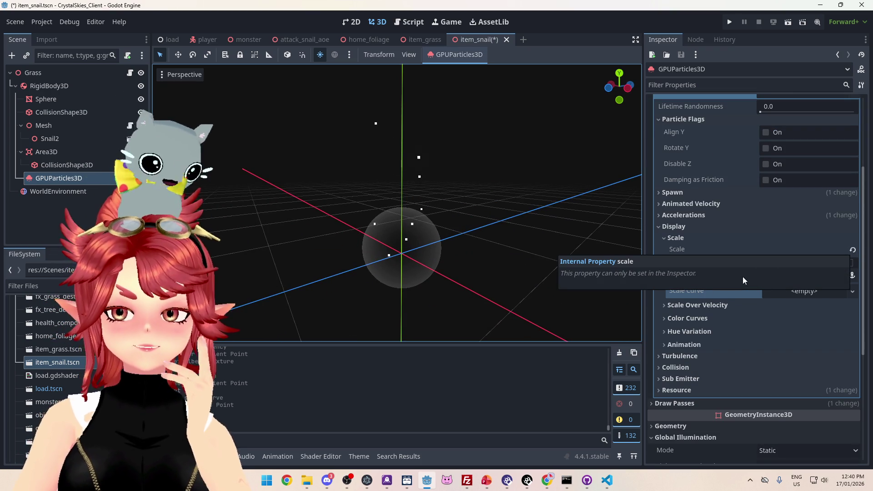
mouse_move(459, 232)
mouse_down()
mouse_move(517, 221)
mouse_move(419, 215)
mouse_up()
scroll(768, 282, down, 2)
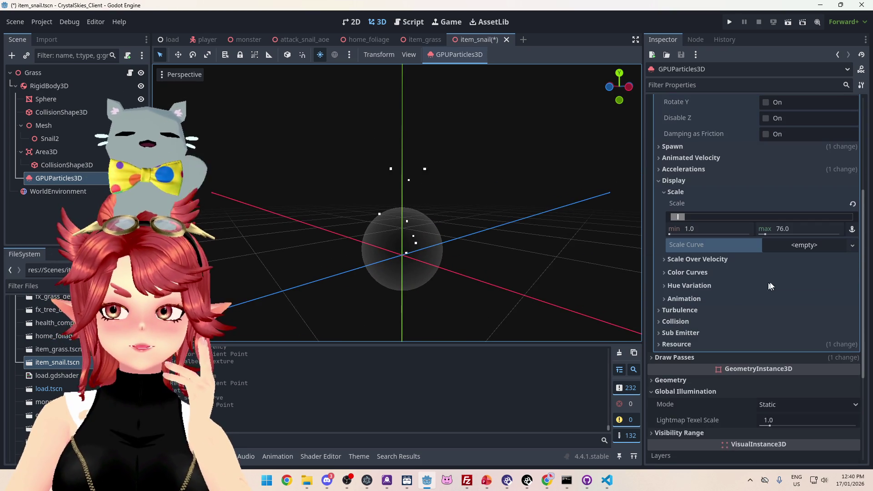
drag(783, 231, 761, 235)
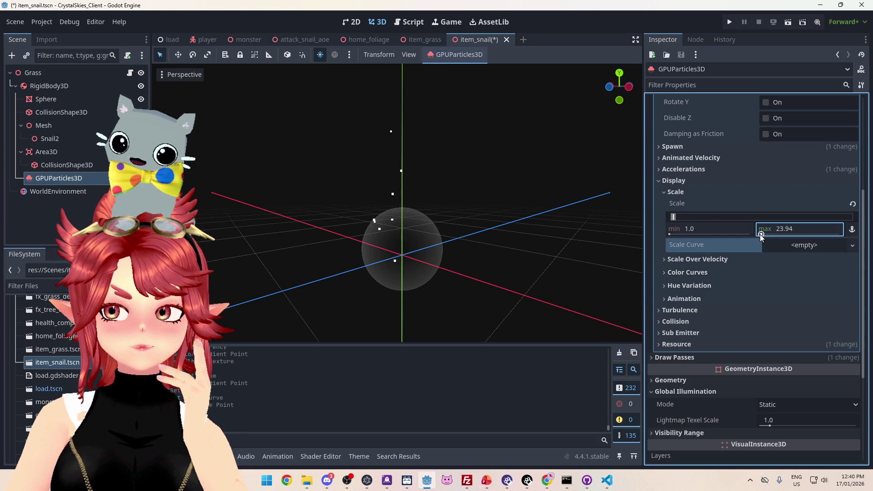
click(853, 205)
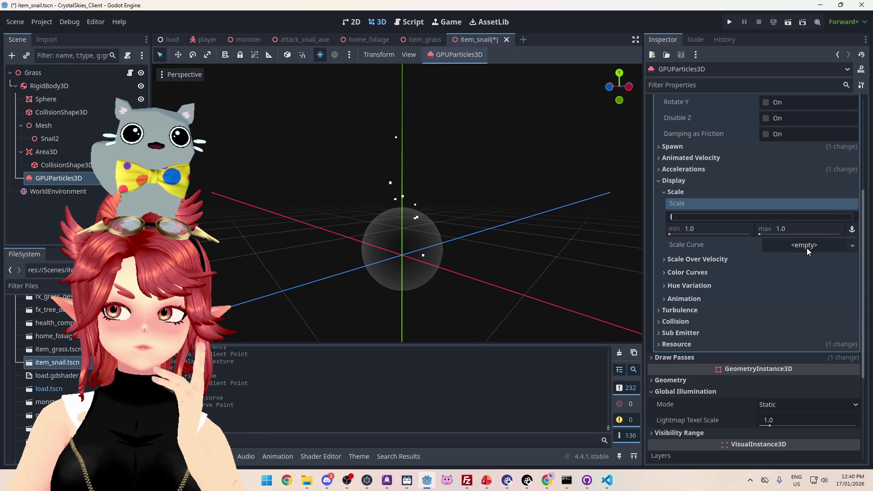
click(706, 261)
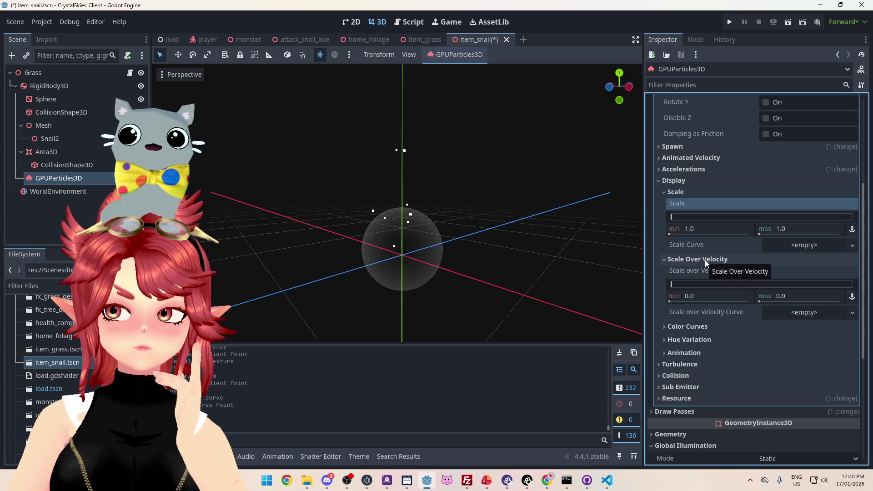
click(710, 258)
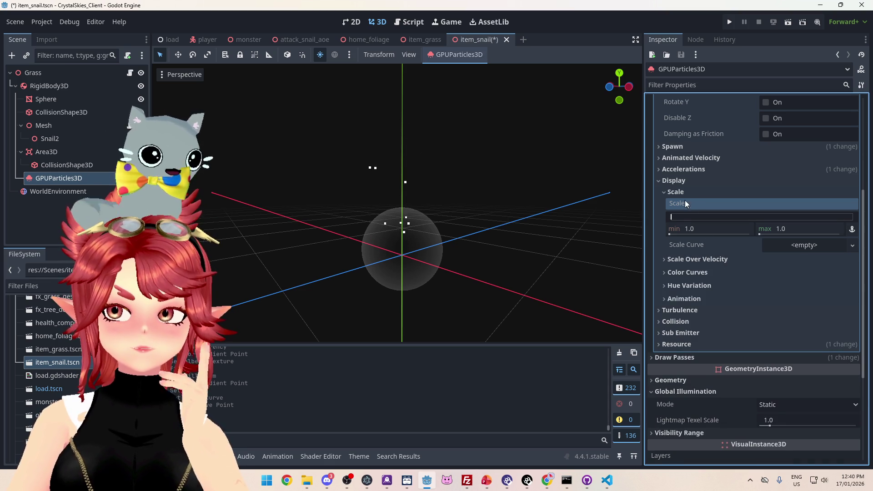
click(684, 195)
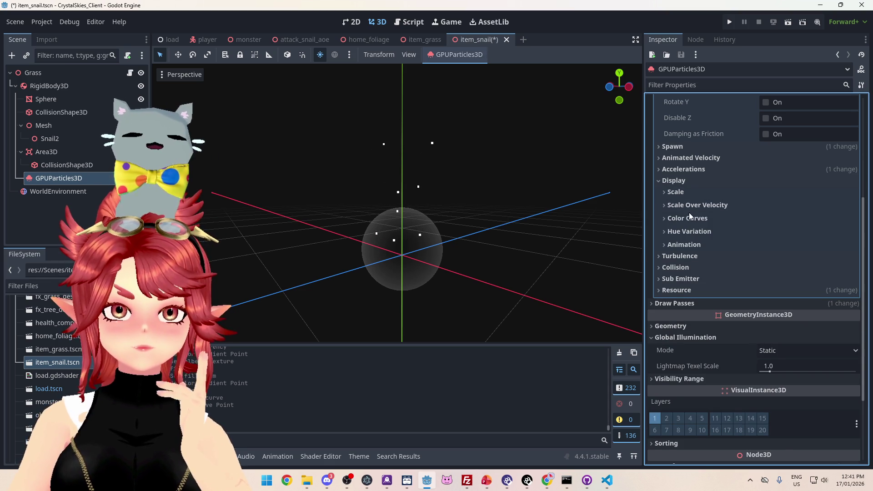
click(689, 208)
click(782, 244)
text(1.7)
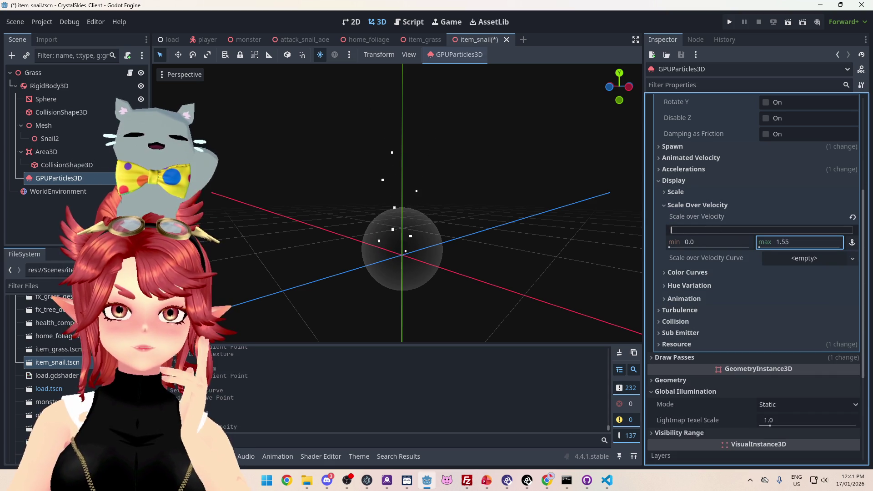
click(853, 217)
click(792, 259)
click(807, 273)
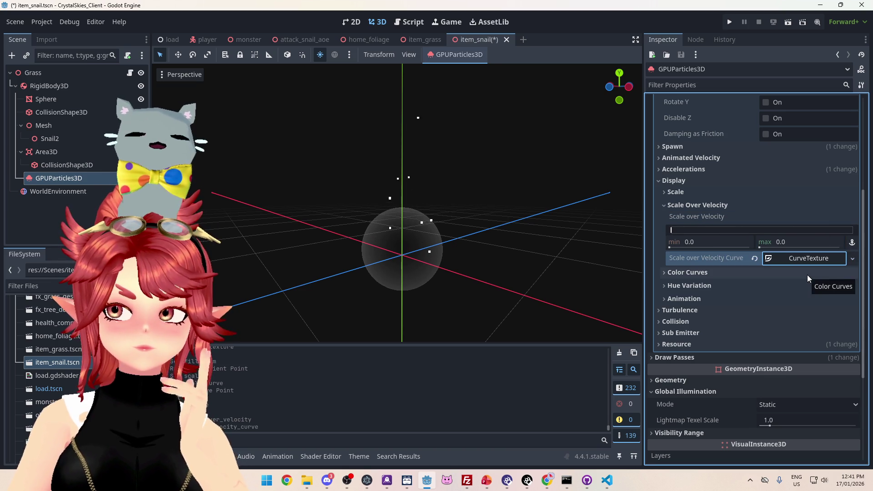
click(798, 262)
click(809, 310)
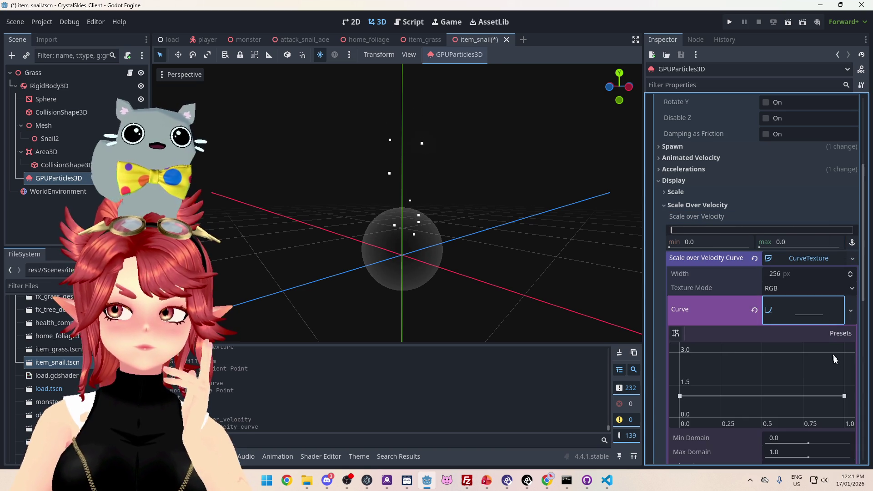
drag(844, 396, 844, 418)
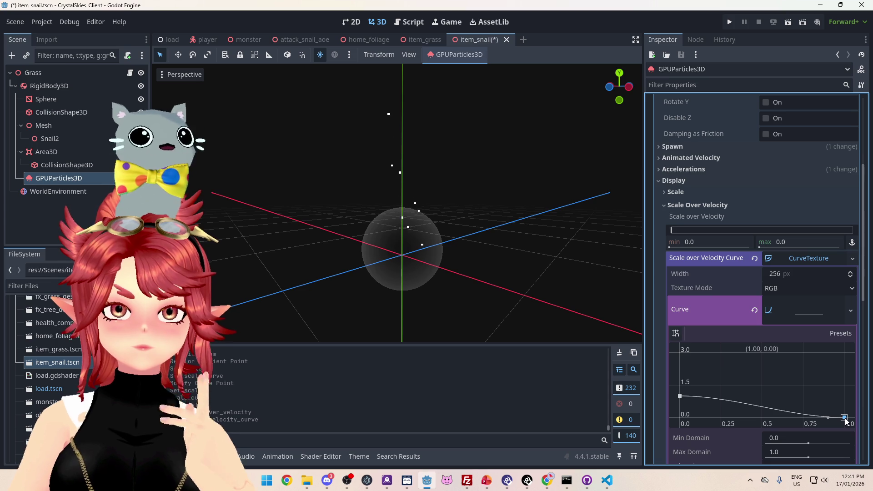
drag(681, 397, 679, 354)
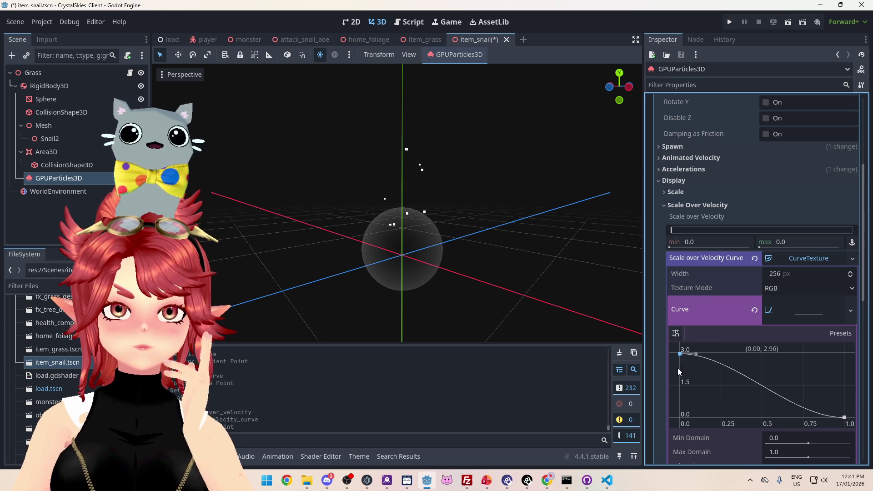
click(754, 258)
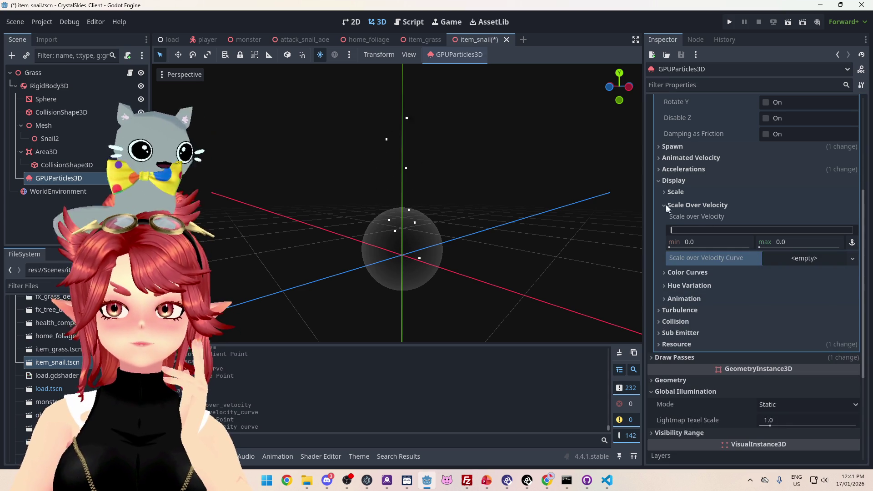
click(667, 205)
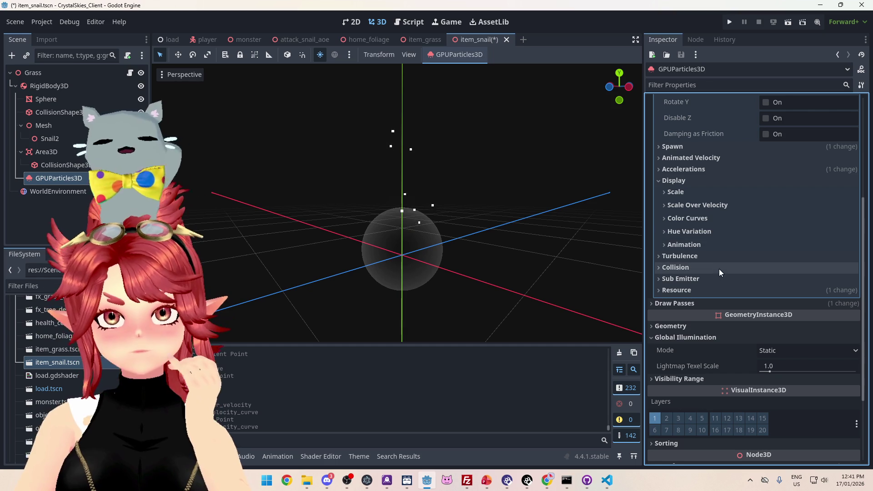
Collapse the Display, Particle Flags and Process Material sections and save item_snail.tscn
scroll(715, 273, up, 3)
scroll(712, 272, up, 2)
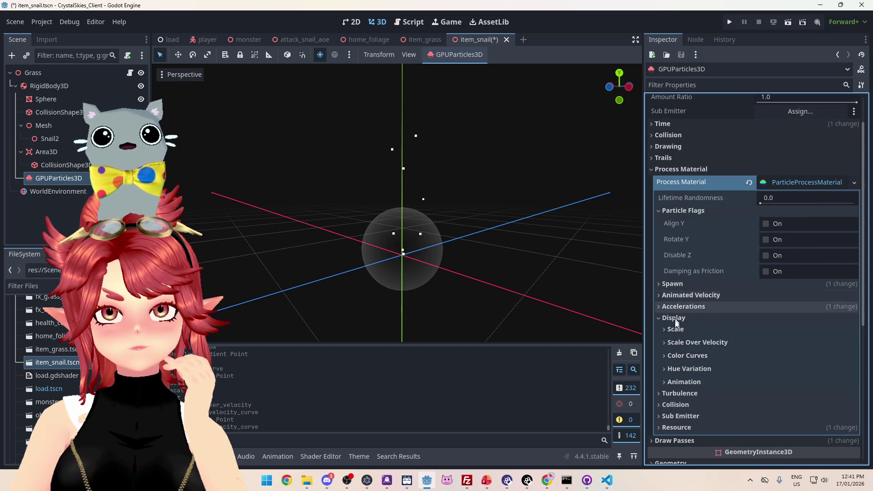
click(673, 318)
click(677, 211)
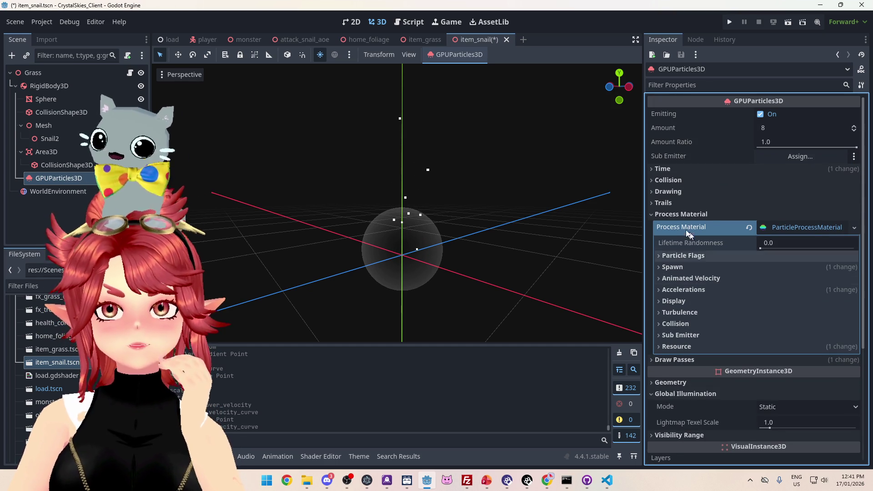
click(672, 215)
mouse_move(511, 237)
mouse_down()
mouse_move(673, 246)
mouse_move(457, 239)
mouse_move(501, 231)
mouse_up()
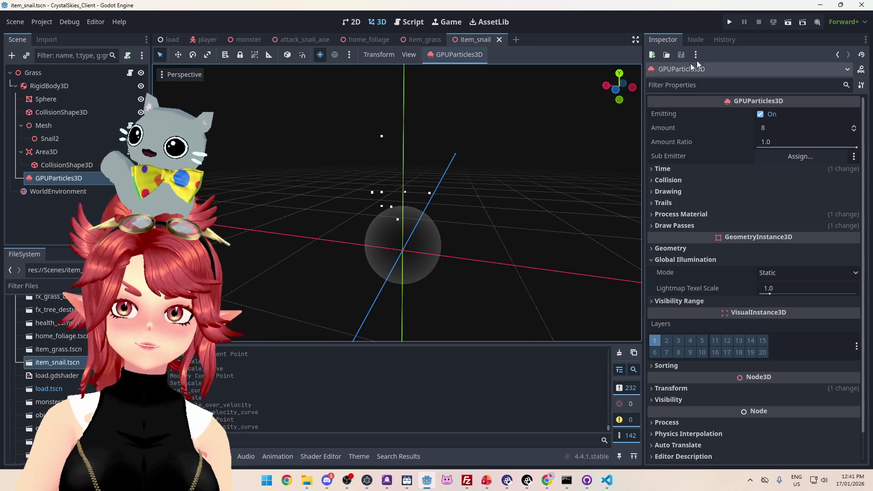
key(ctrl+s)
Delete the WorldEnvironment node so the viewport shows the default sky
click(116, 191)
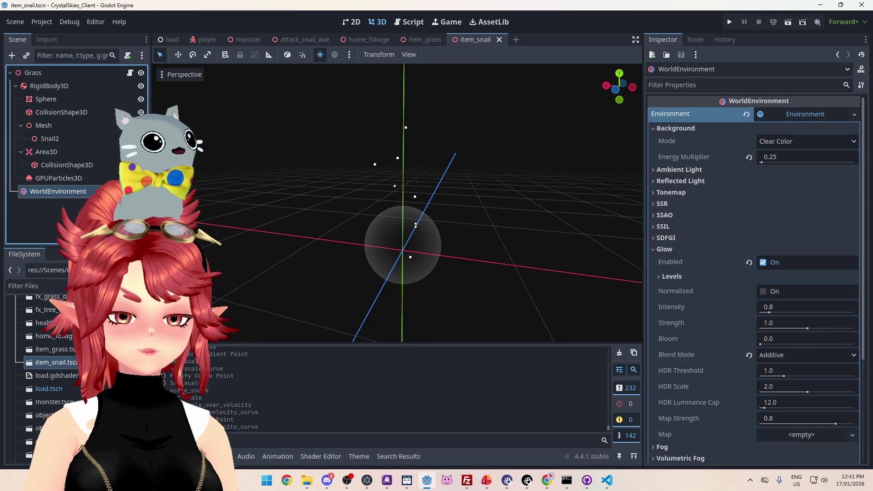
key(Delete)
key(Return)
scroll(473, 250, up, 2)
drag(444, 235, 498, 230)
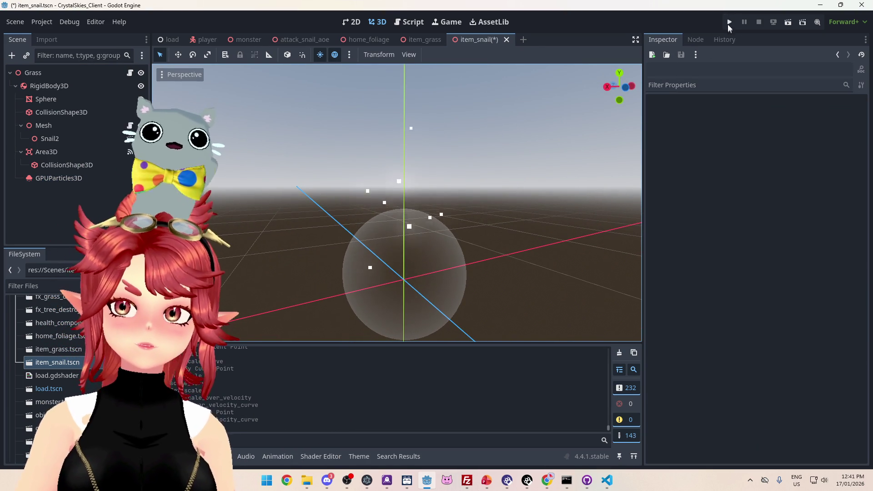
Save and launch the game, enter a display name and create a new lobby
click(729, 21)
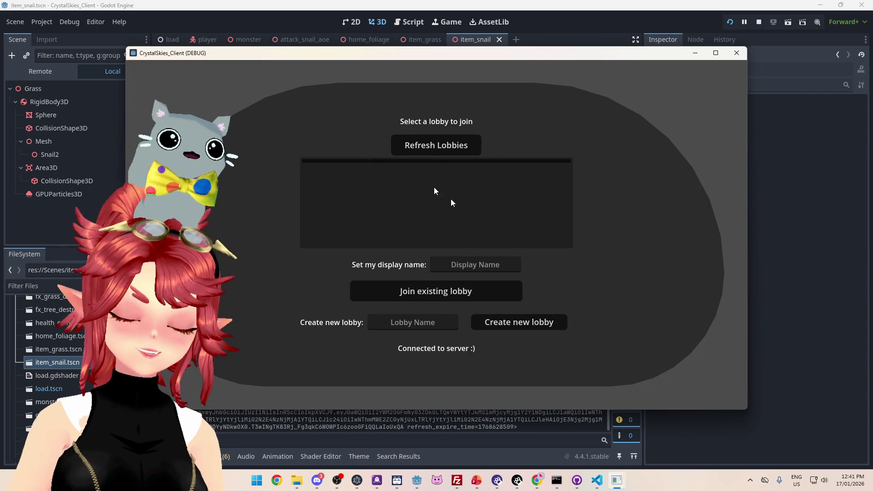
click(468, 268)
text(Phwee)
key(Tab)
key(Tab)
click(512, 326)
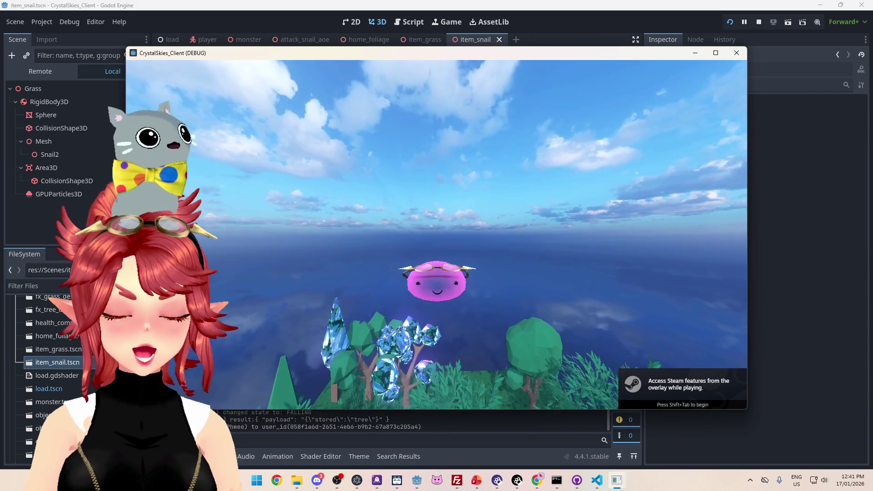
Walk the snail through the grass, then quit the test game
key(w)
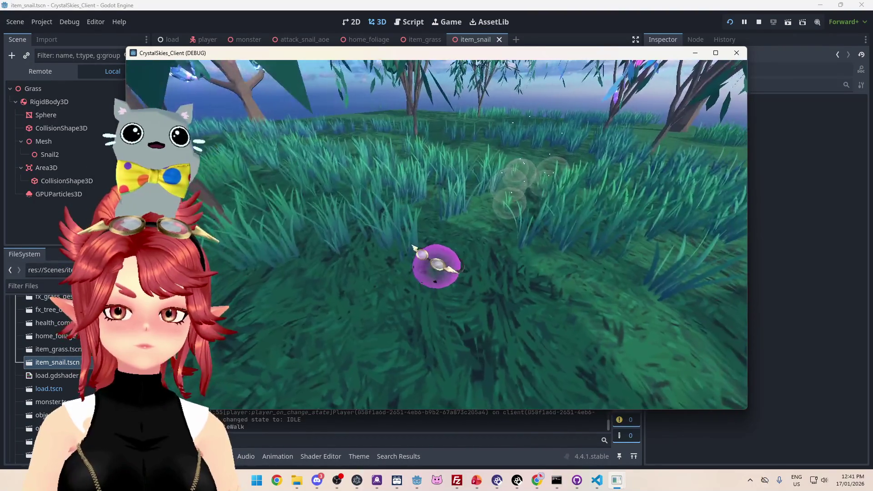
key(w)
key(w)
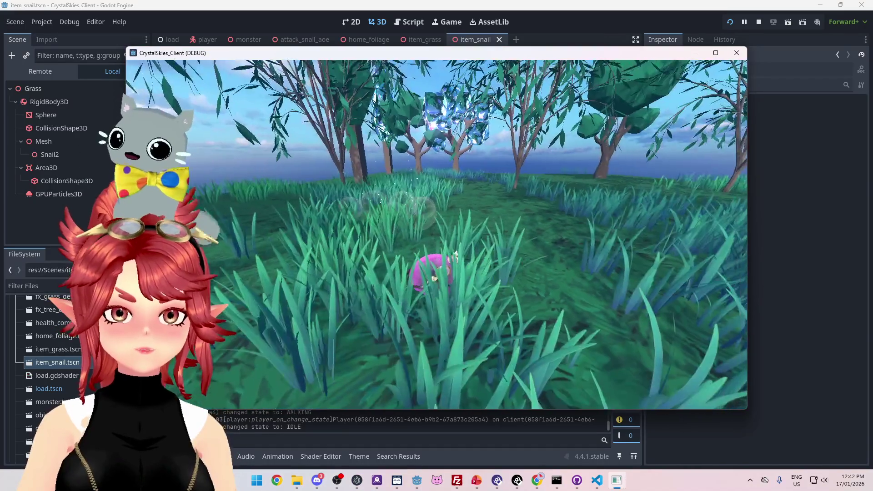
key(Escape)
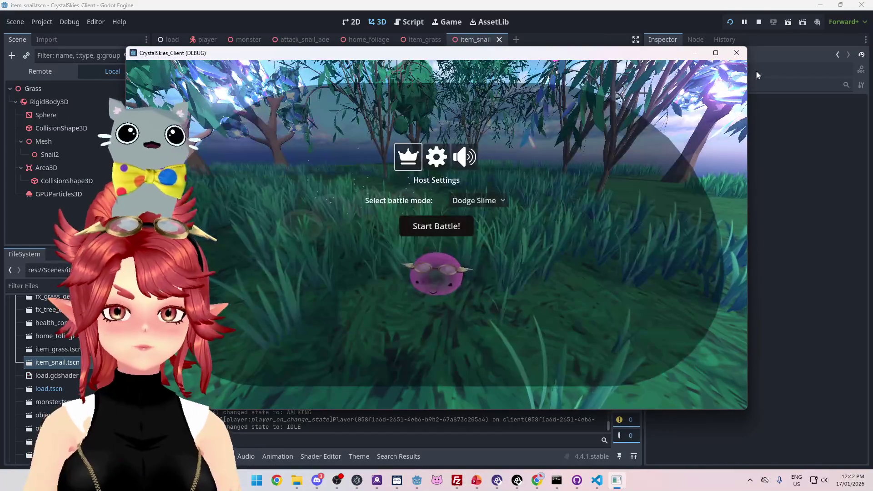
key(F8)
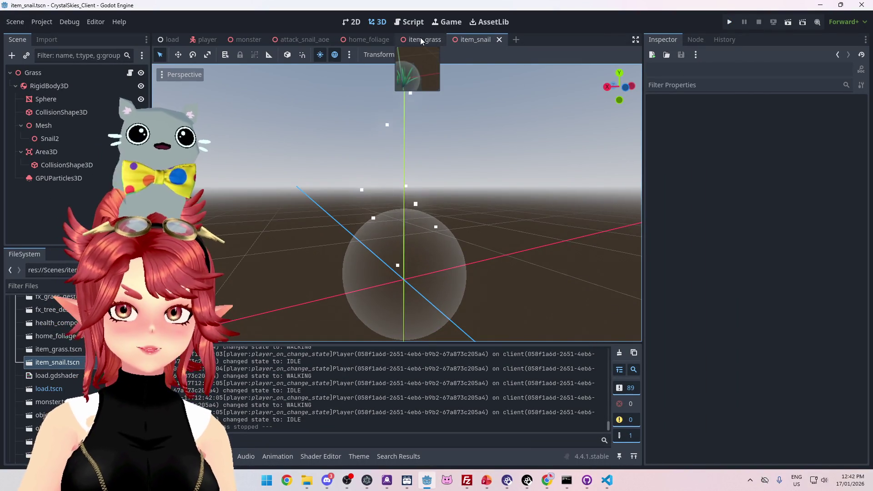
Compare item_snail with item_grass, inspecting the grass item's RigidBody3D properties
click(421, 40)
click(484, 40)
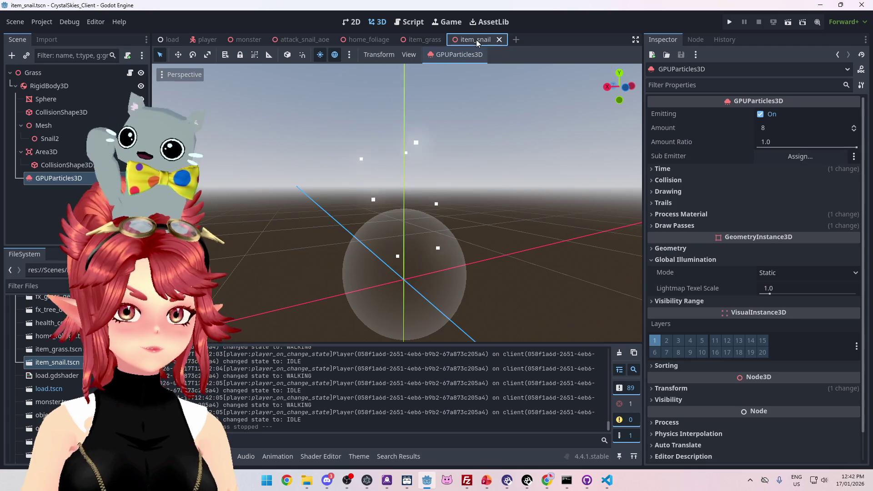
click(414, 40)
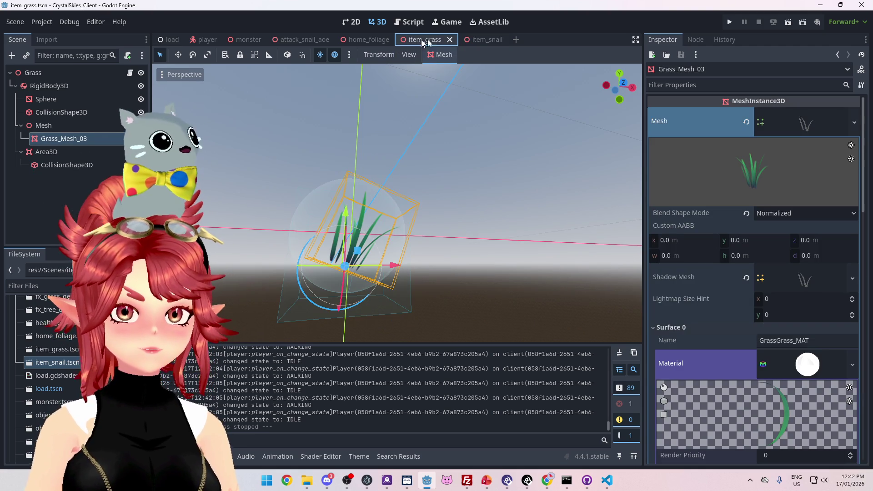
click(484, 39)
mouse_move(386, 209)
mouse_down()
mouse_move(444, 246)
mouse_move(384, 85)
mouse_up()
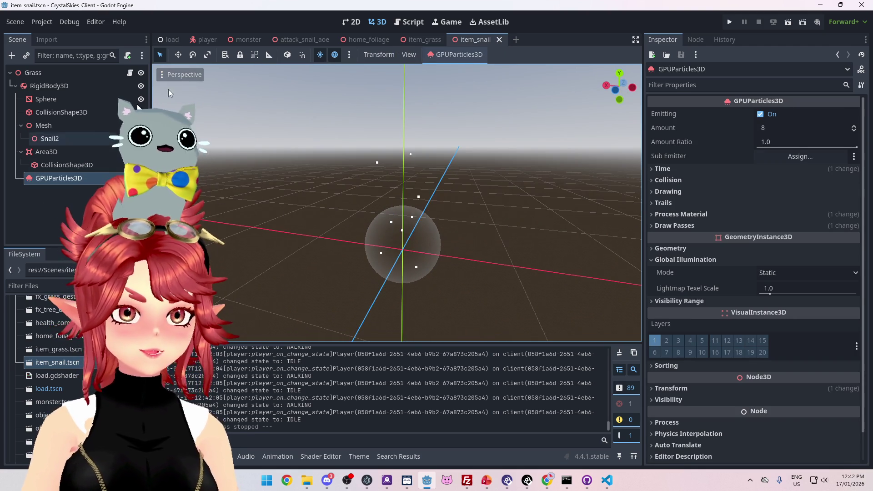
click(425, 40)
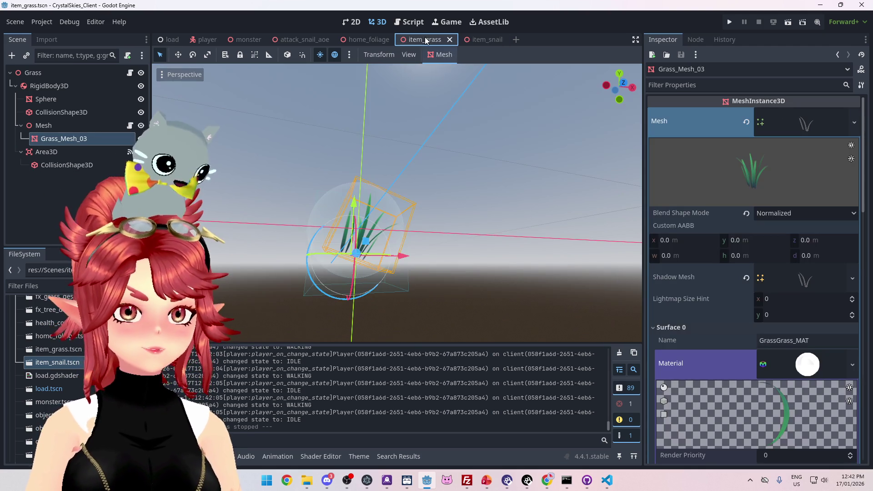
click(74, 86)
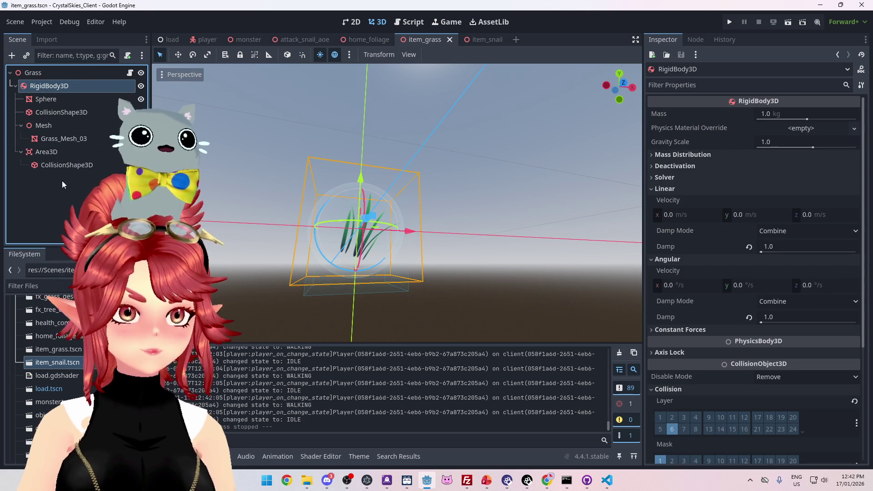
Return to item_snail, save it and launch the game again
click(485, 40)
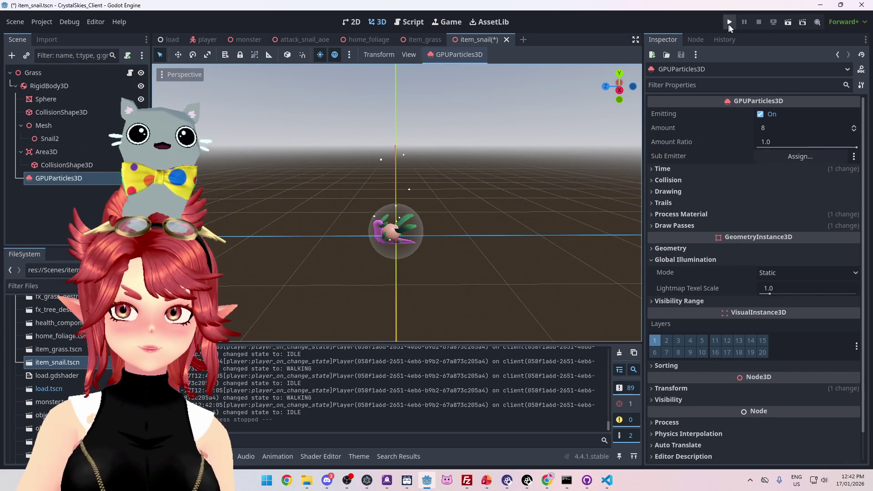
key(ctrl+s)
key(F6)
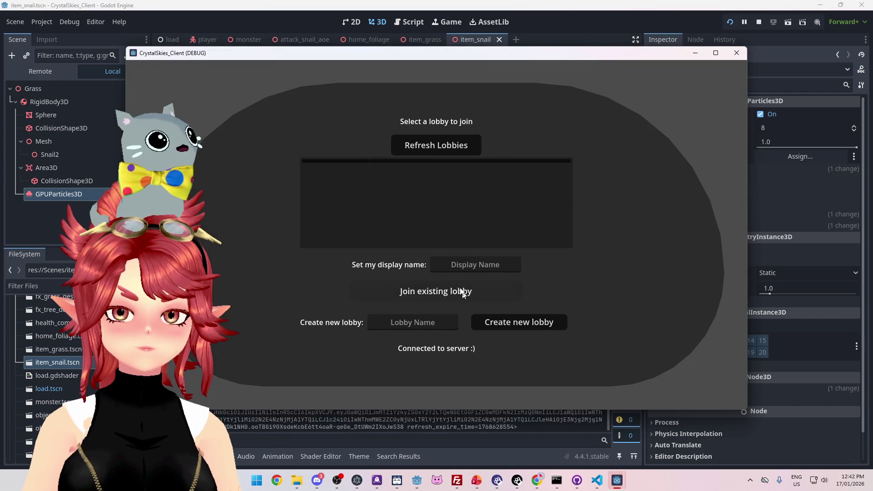
Enter a display name and lobby name 'asdd', then create the lobby
text(Phwee)
key(Tab)
key(Tab)
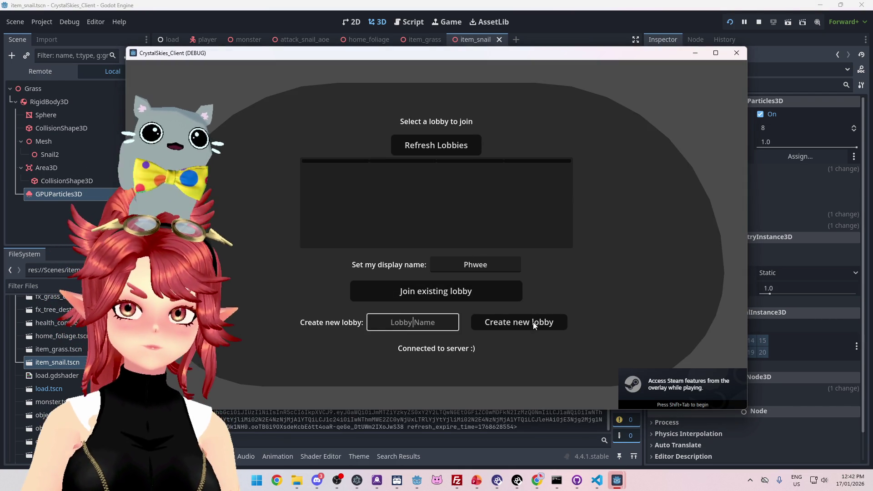
text(asdd)
click(532, 326)
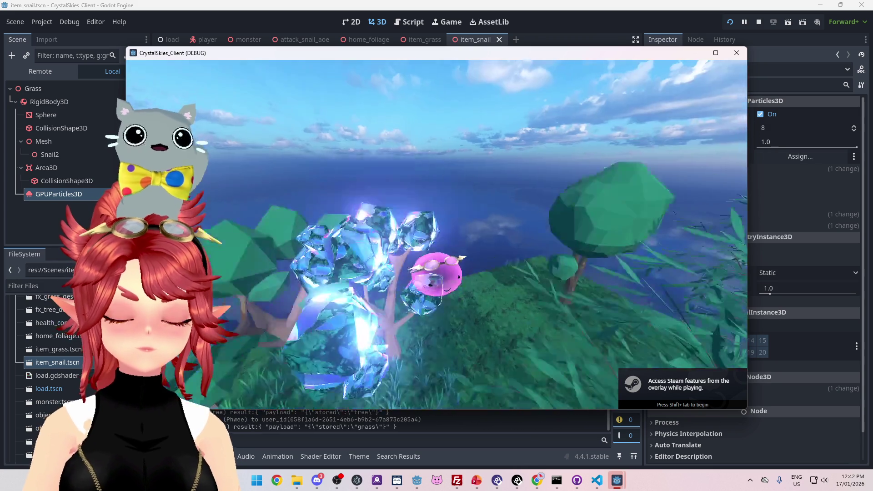
Walk the snail through the grass, open host settings, and return to the editor
key(w)
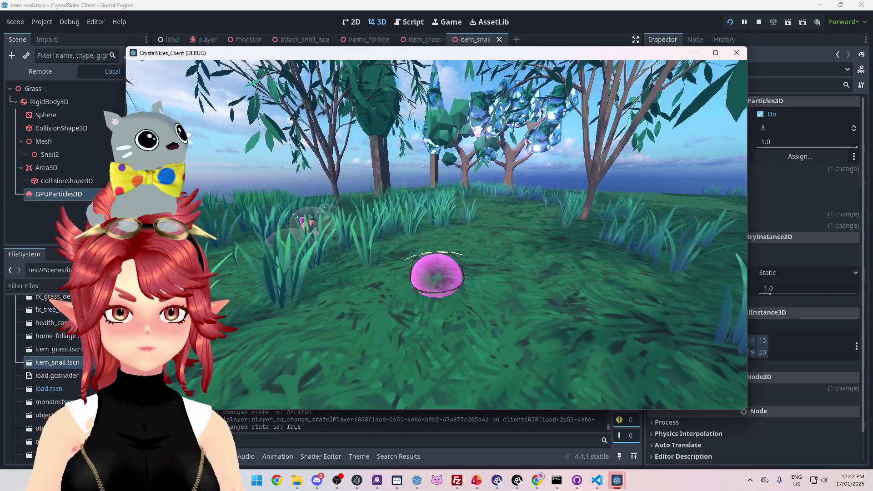
key(Escape)
click(179, 30)
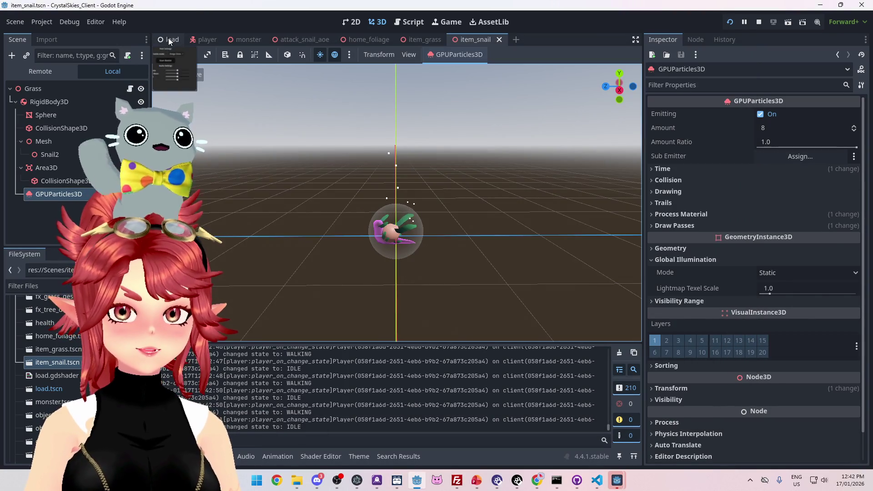
Stop the game from the load scene and enable Embed Game on Next Play
click(169, 40)
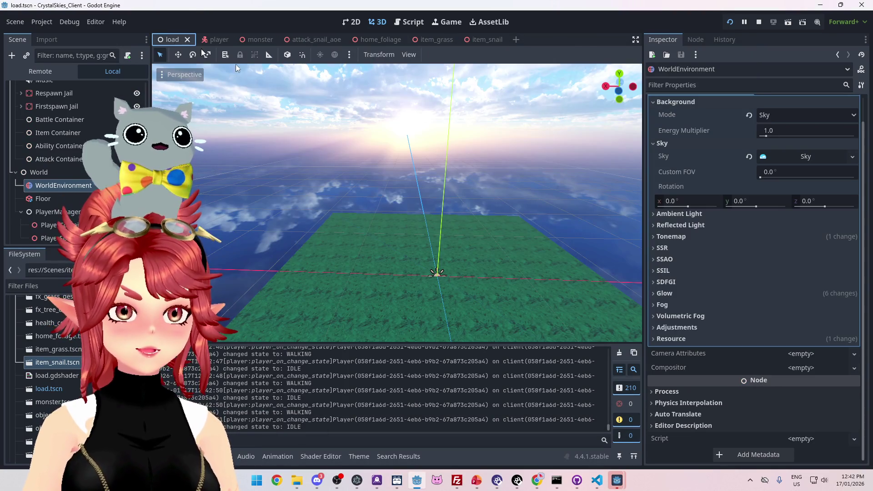
click(759, 21)
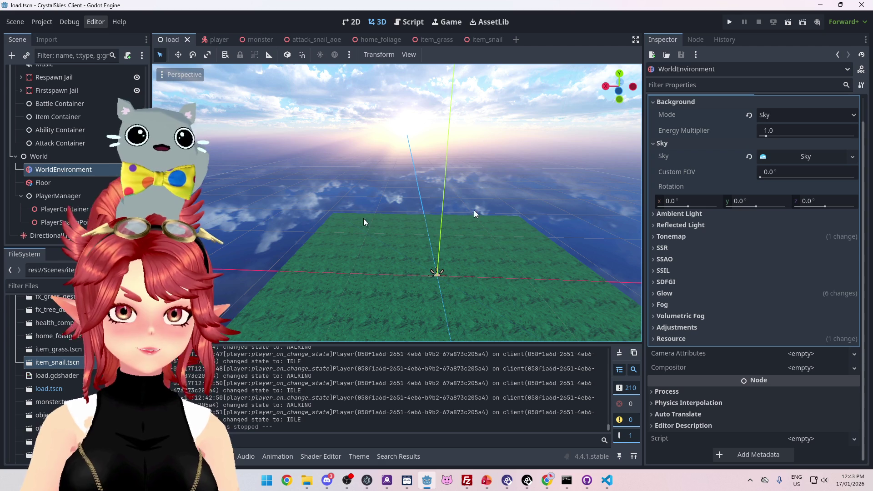
click(447, 22)
click(408, 55)
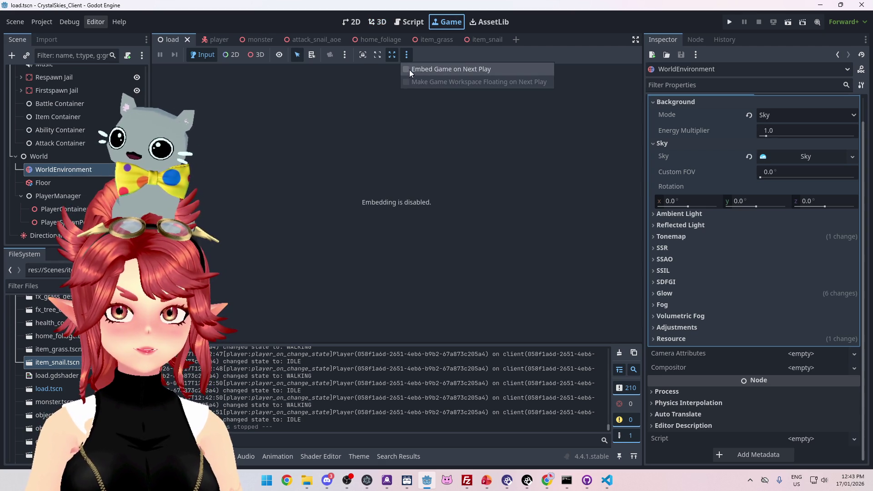
click(409, 69)
Accept the Debug > Customize Run Instances settings and start the embedded game
click(70, 20)
click(91, 178)
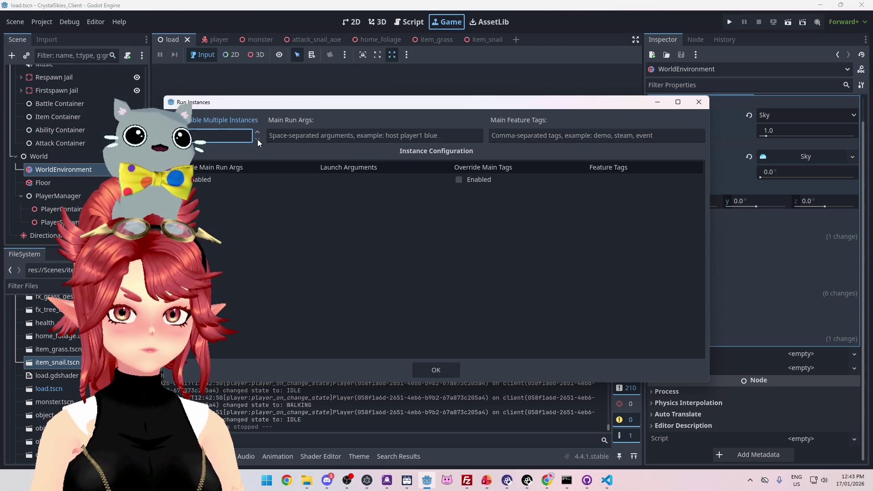
click(435, 370)
click(730, 22)
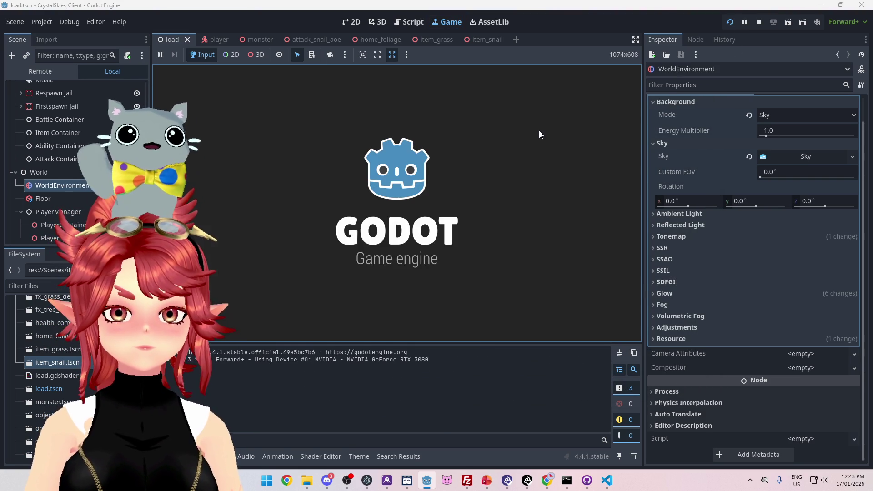
Enter a display name and create the 'asdd' lobby in the embedded game
click(435, 232)
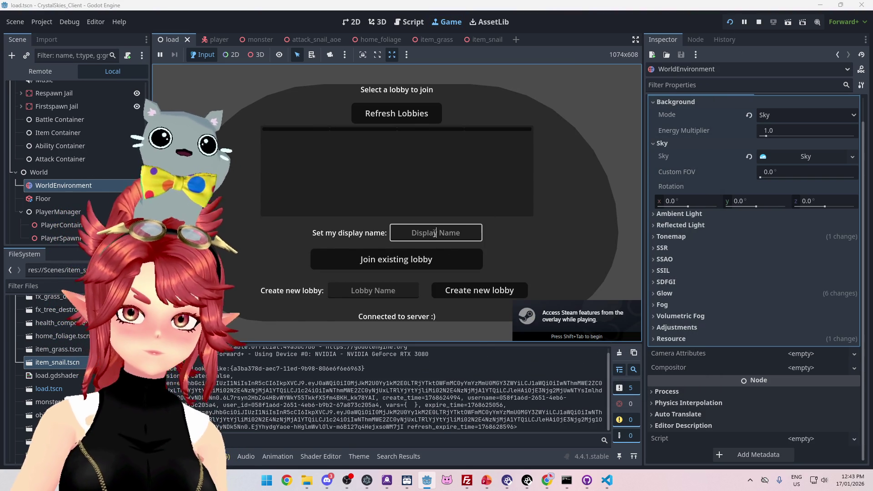
text(Phweesddd)
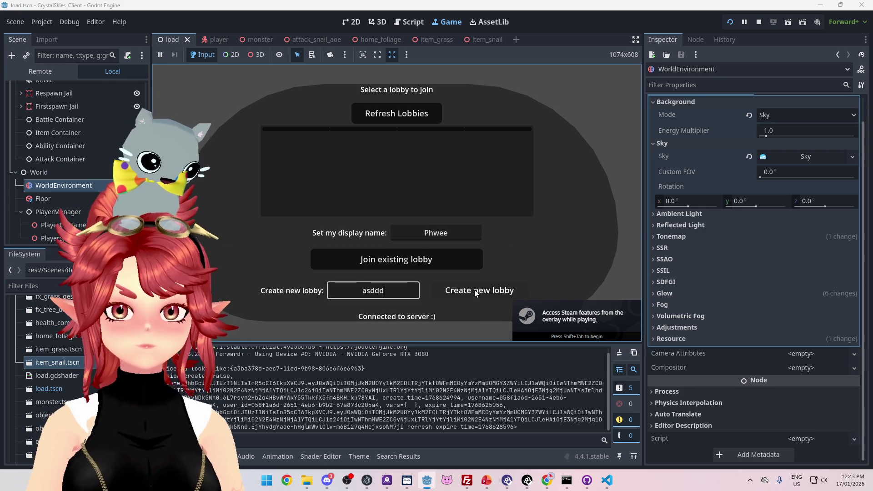
click(474, 290)
Walk the snail across the meadow toward the trees, then open host settings
key(w)
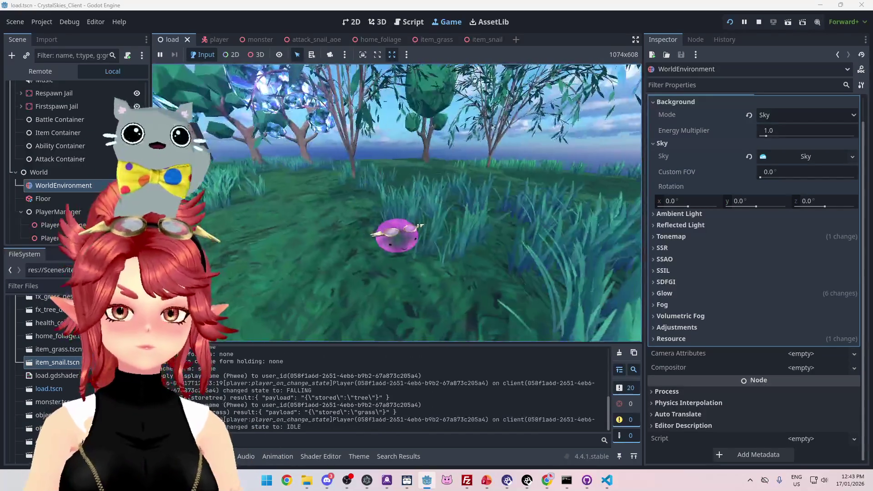
key(w)
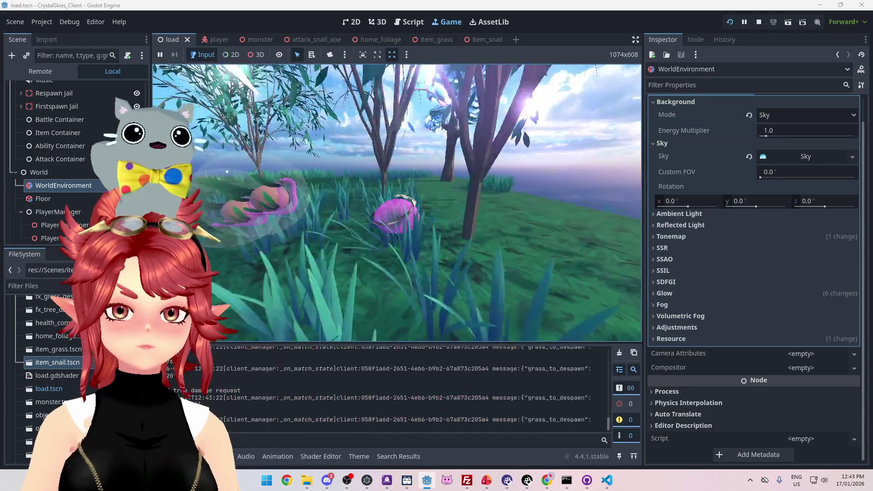
key(w)
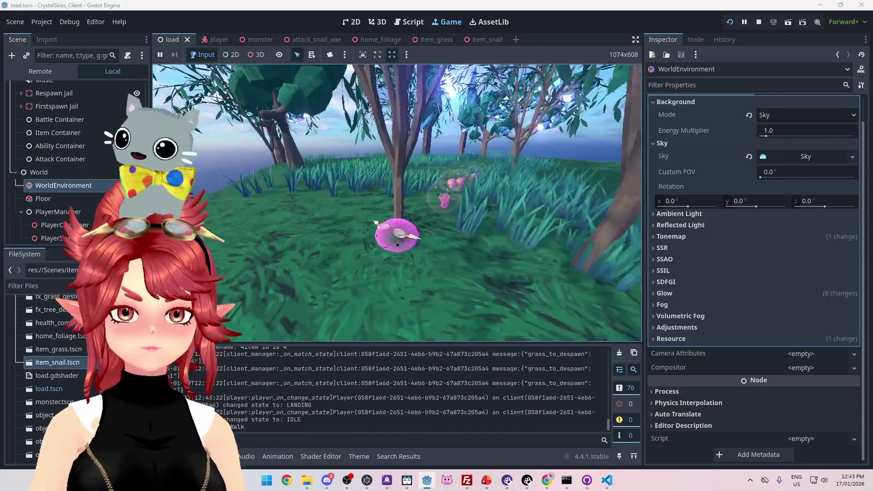
key(w)
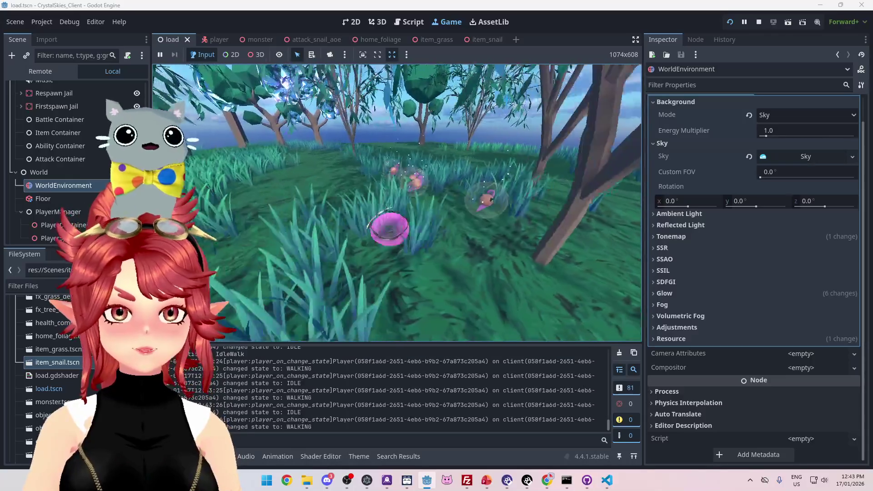
key(Escape)
click(75, 187)
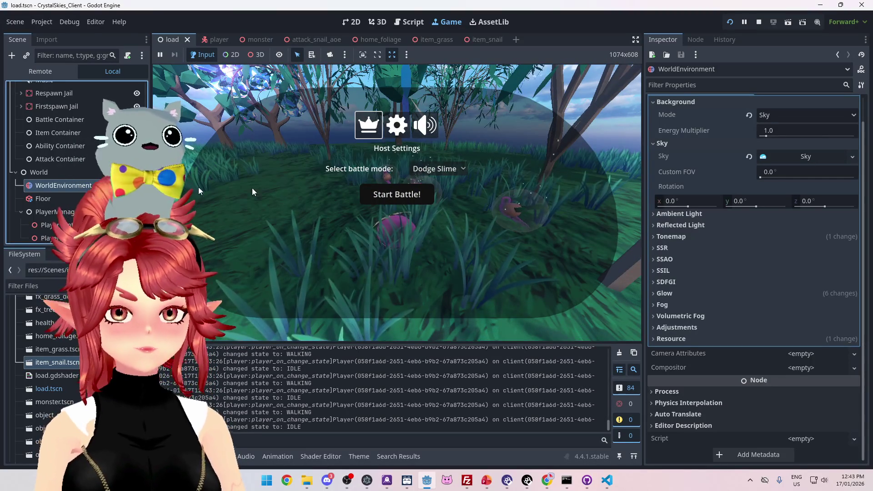
Expand WorldEnvironment Glow and revert glow level 1 to 0.0, then collapse Levels
click(689, 294)
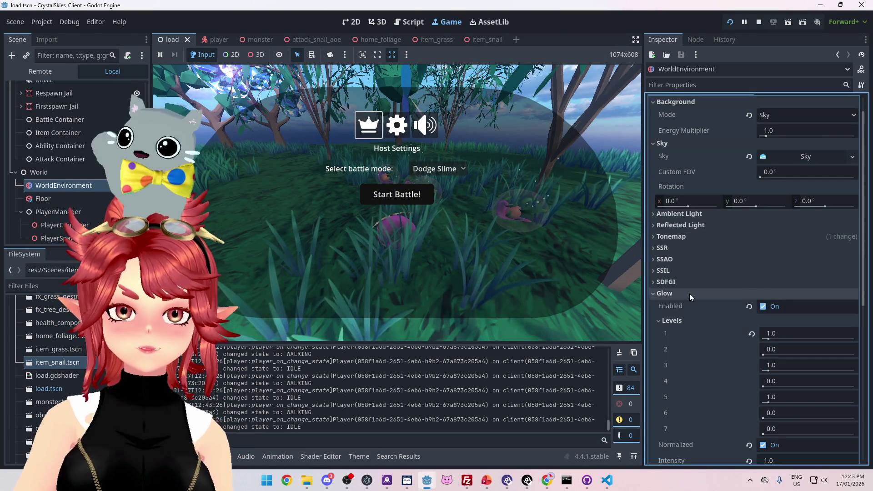
scroll(767, 275, down, 3)
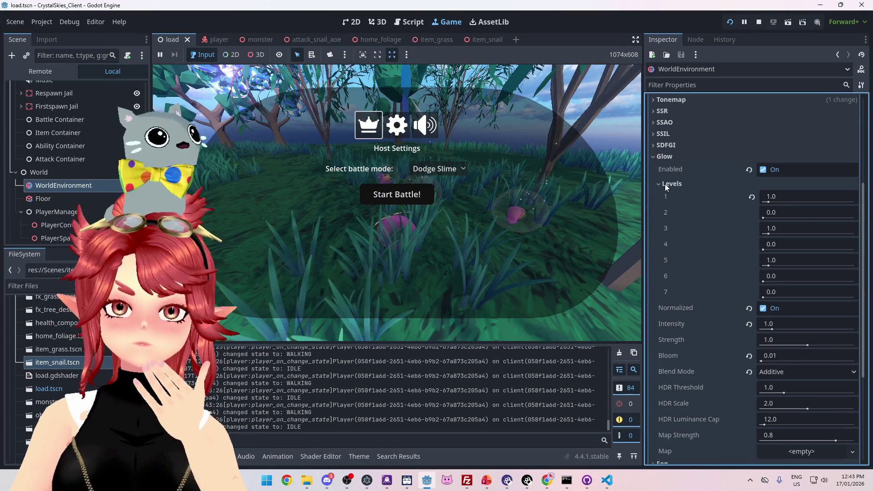
click(752, 197)
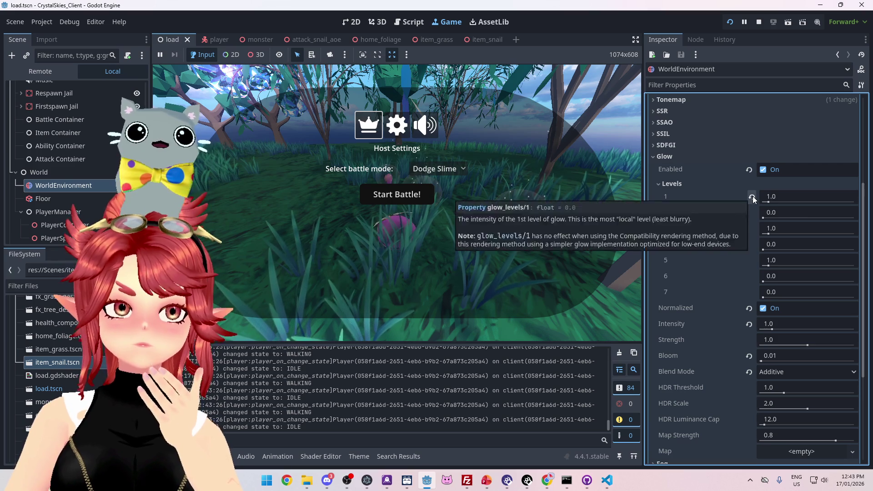
click(775, 196)
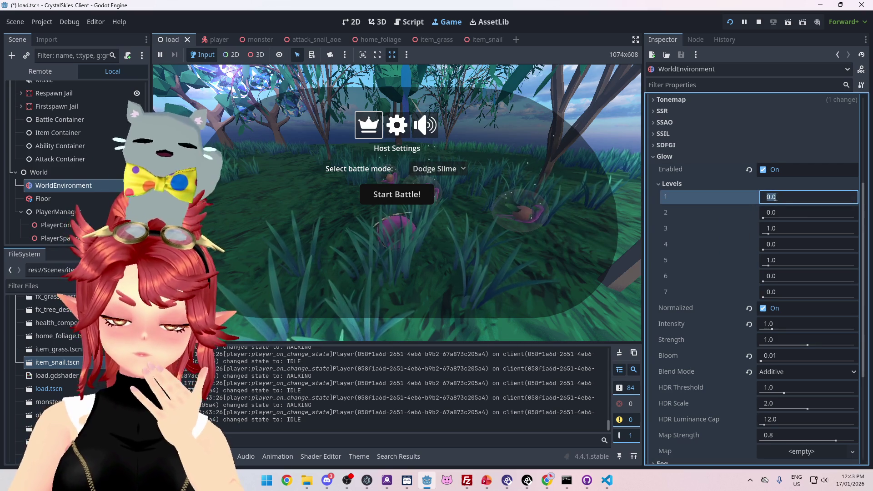
click(752, 197)
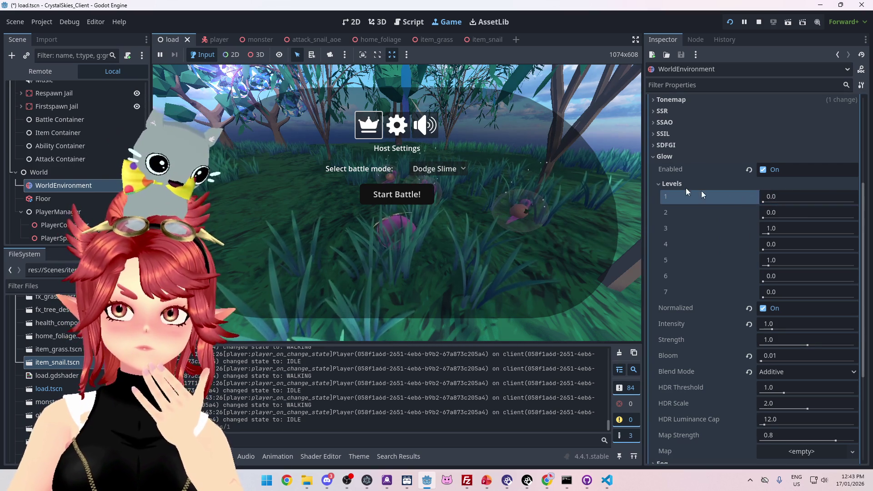
click(794, 195)
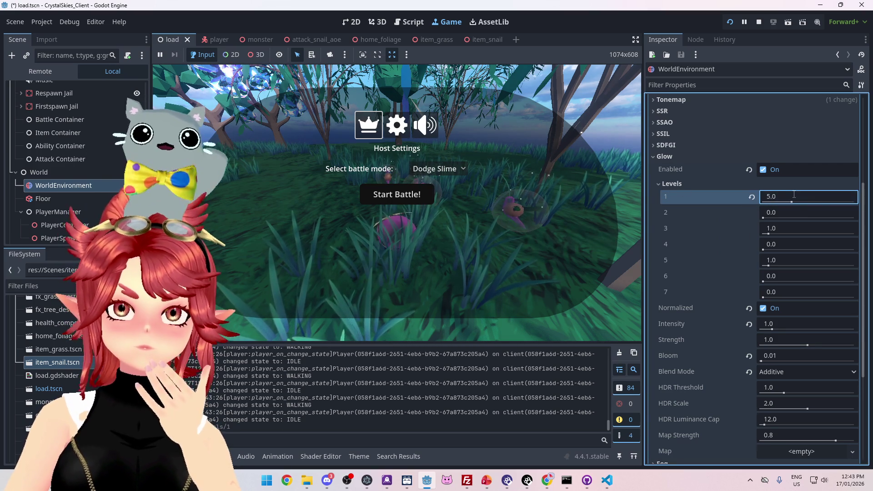
click(753, 197)
click(660, 183)
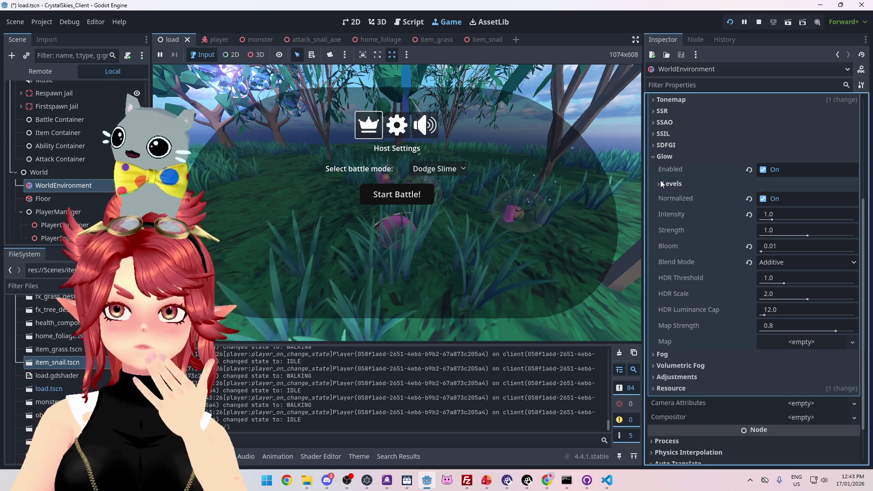
Set Glow Intensity to 0.8 and revert Strength to its default 1.0
mouse_move(774, 219)
mouse_down()
mouse_move(861, 222)
mouse_move(762, 219)
mouse_up()
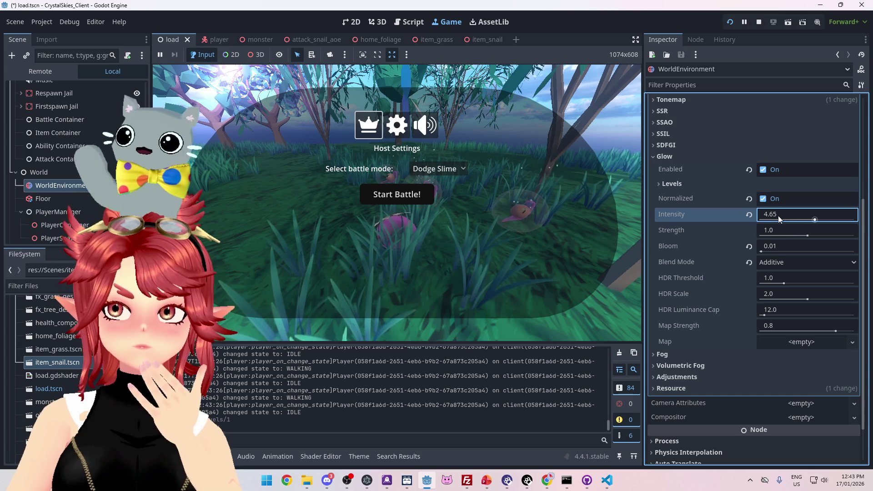
text(0.8)
key(Return)
drag(808, 236, 854, 236)
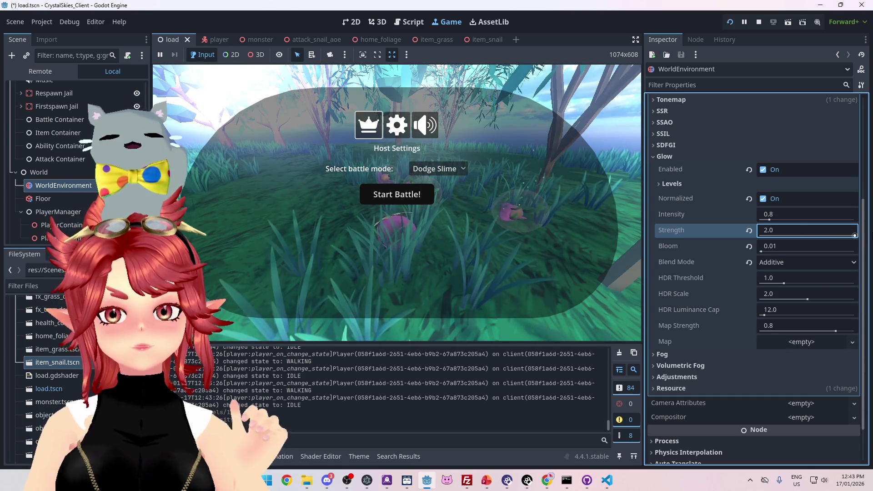
click(750, 231)
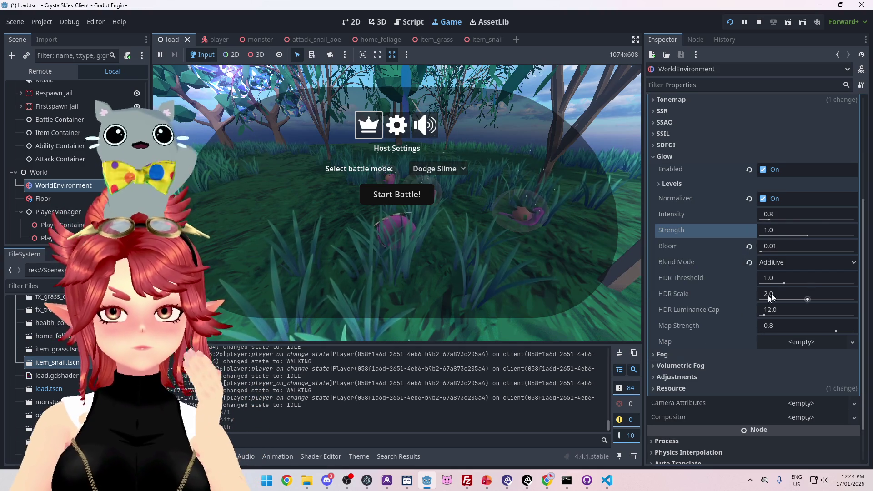
Revert HDR Threshold to 1.0, HDR Scale to 2.0, Bloom to 0.0 and Blend Mode to Softlight
drag(781, 283, 754, 283)
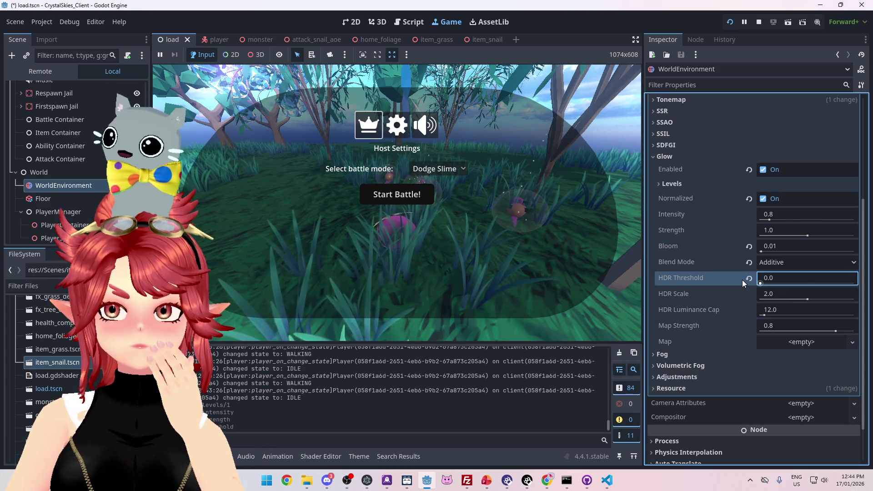
mouse_move(806, 300)
mouse_down()
mouse_move(774, 301)
mouse_move(764, 282)
mouse_move(768, 300)
mouse_up()
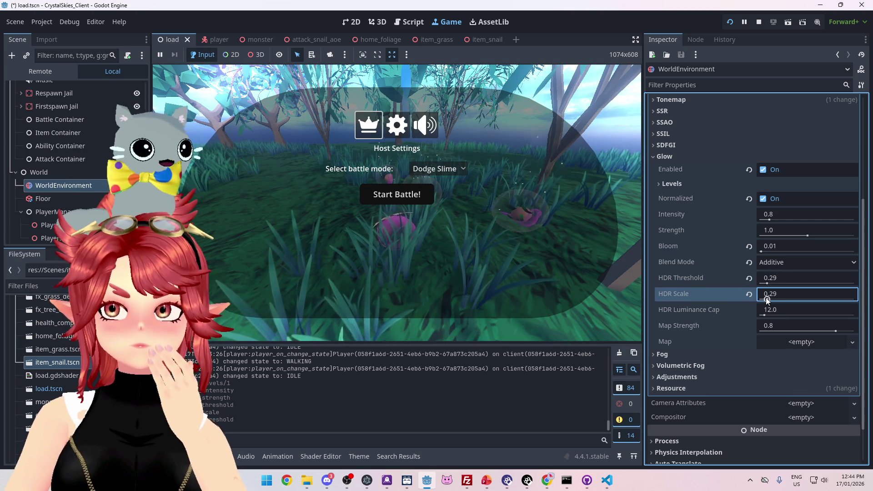
text(0.33)
click(478, 207)
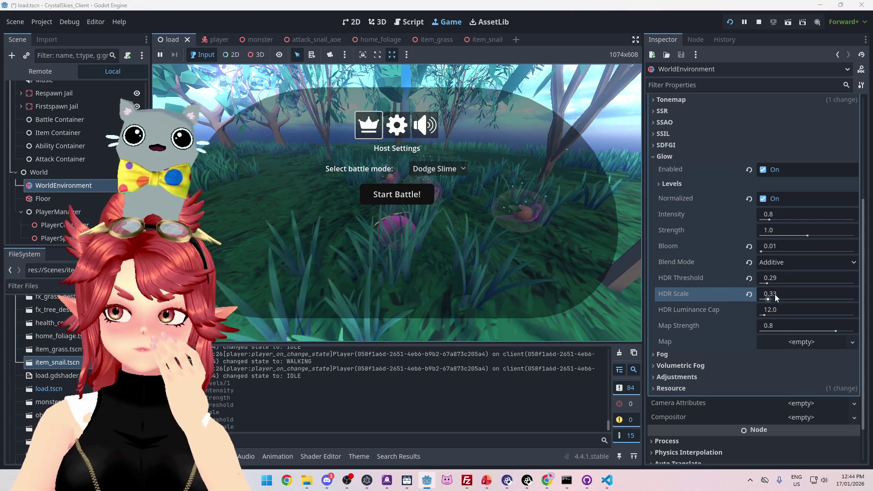
click(749, 278)
click(749, 295)
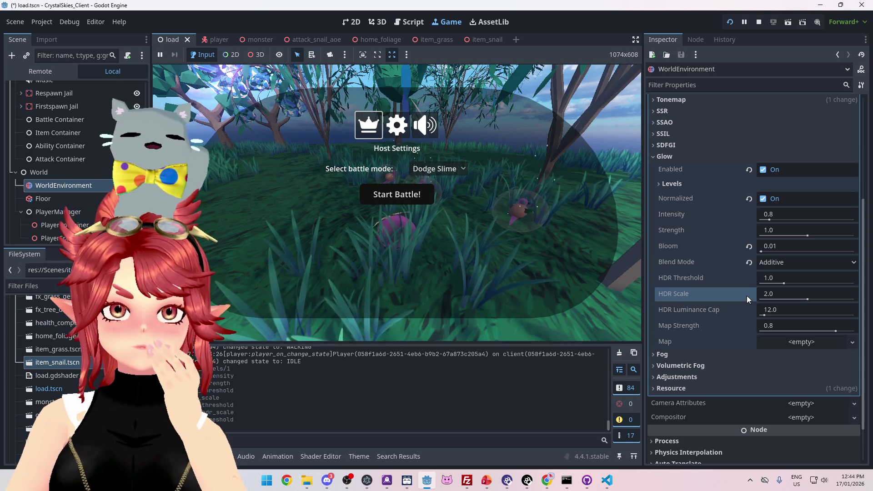
click(748, 246)
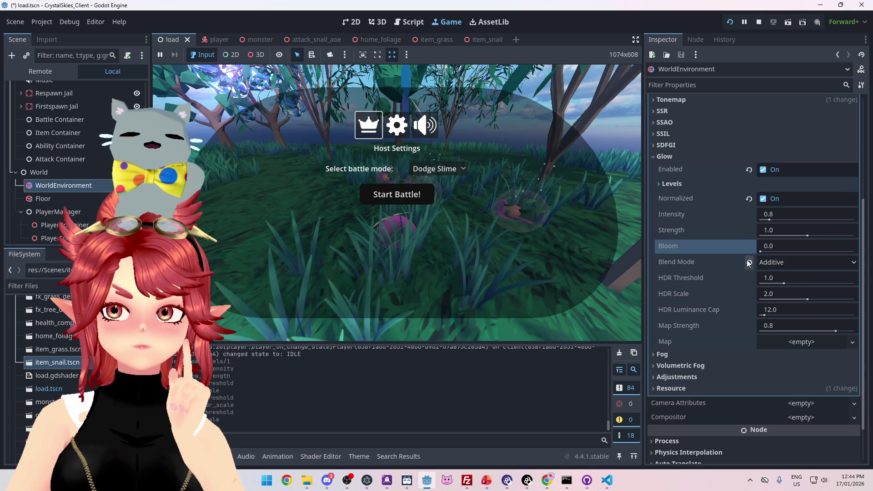
click(748, 263)
Try Additive glow blending, switch back to Softlight, and stop the running game
click(789, 259)
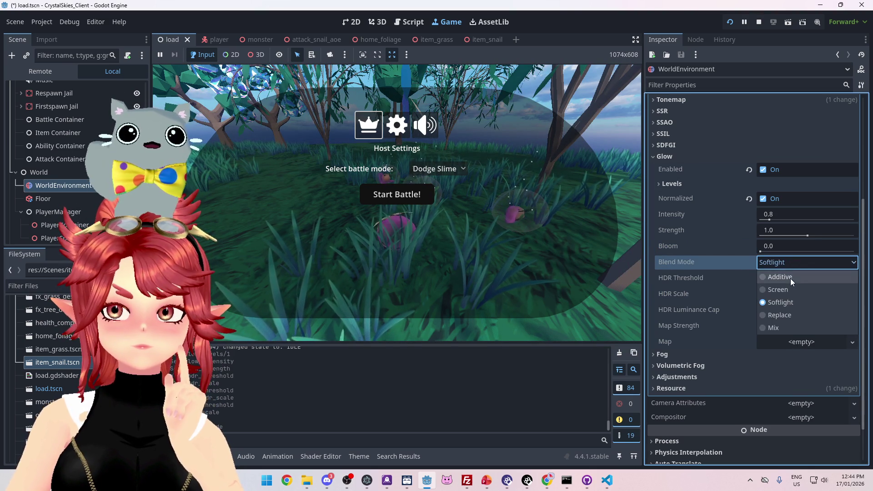
click(790, 278)
click(779, 266)
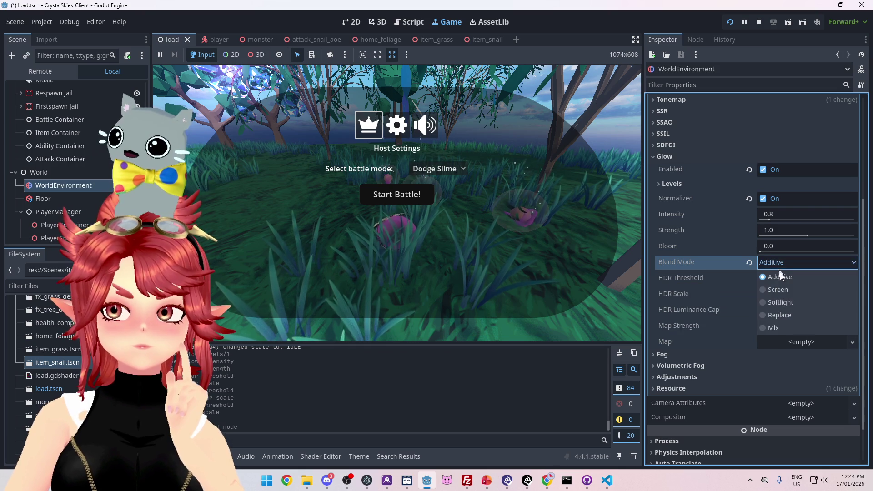
click(779, 303)
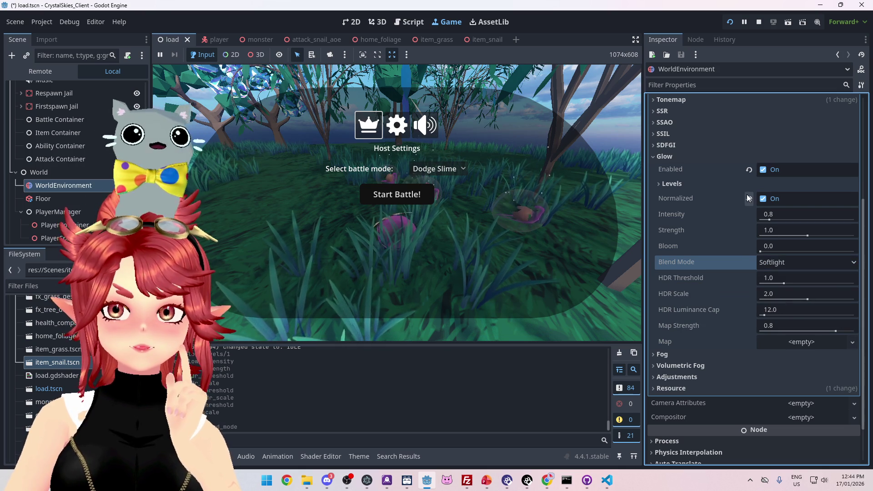
click(757, 24)
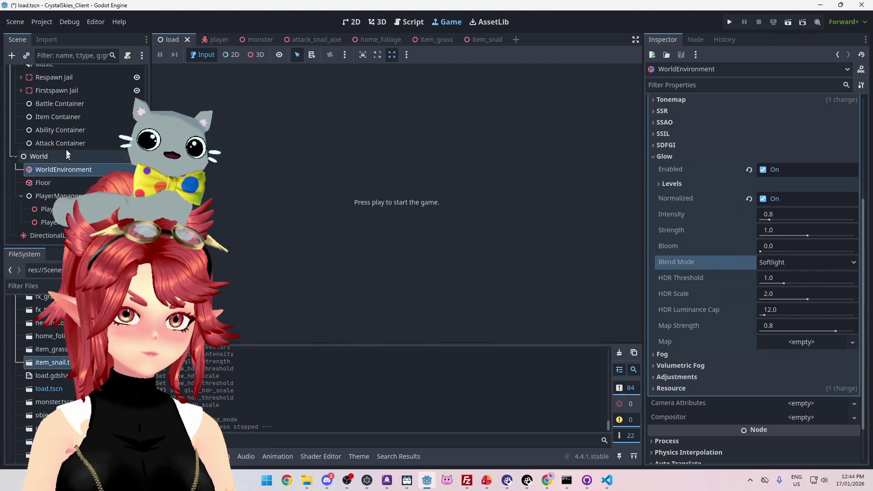
In item_snail, expand the draw pass material's Emission settings
click(482, 39)
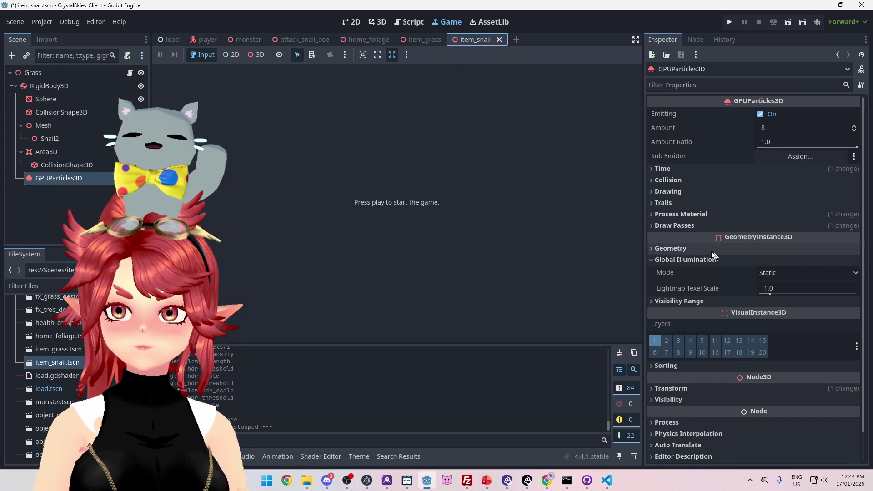
click(670, 214)
click(670, 214)
click(679, 227)
scroll(721, 315, down, 10)
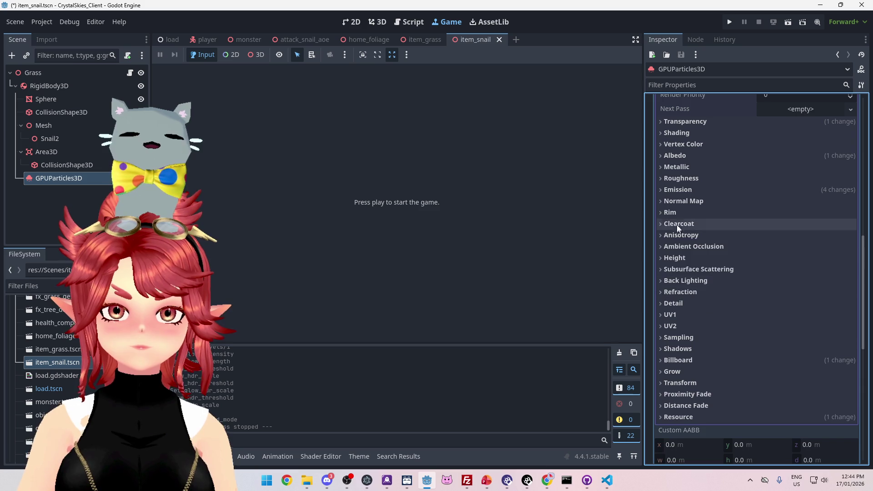
click(668, 189)
Set the emission Energy Multiplier to 15, then save and run the game
click(777, 233)
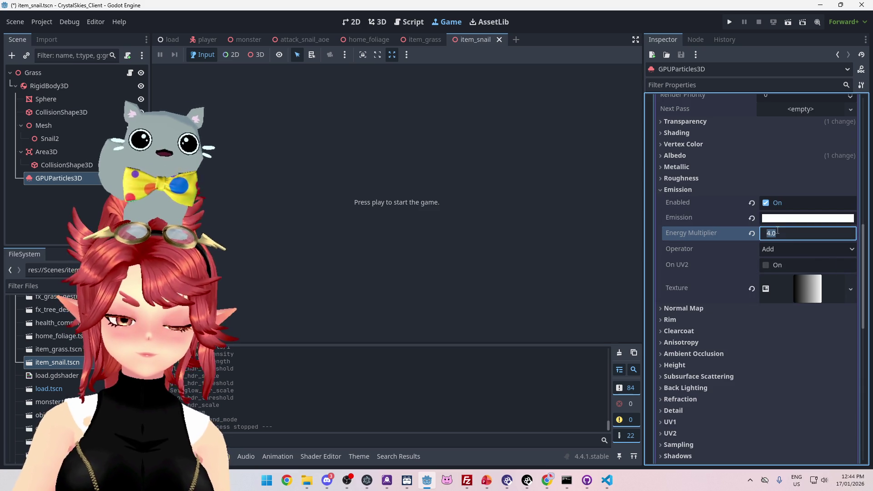
text(15)
key(Return)
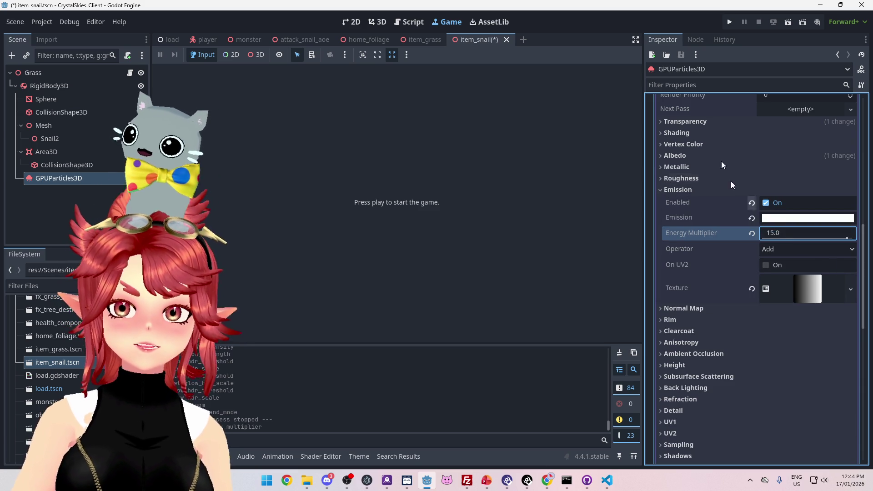
key(F5)
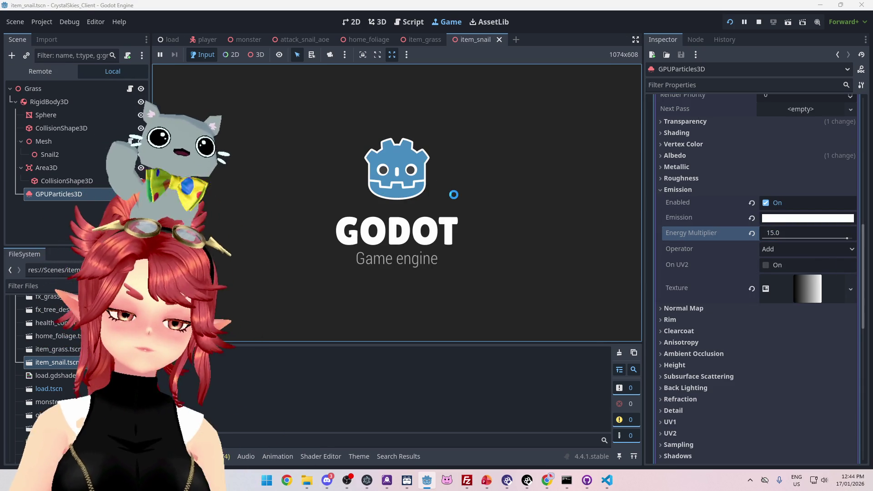
Create a new lobby, walk toward the glowing snail bubbles, and bring up Host Settings
click(440, 233)
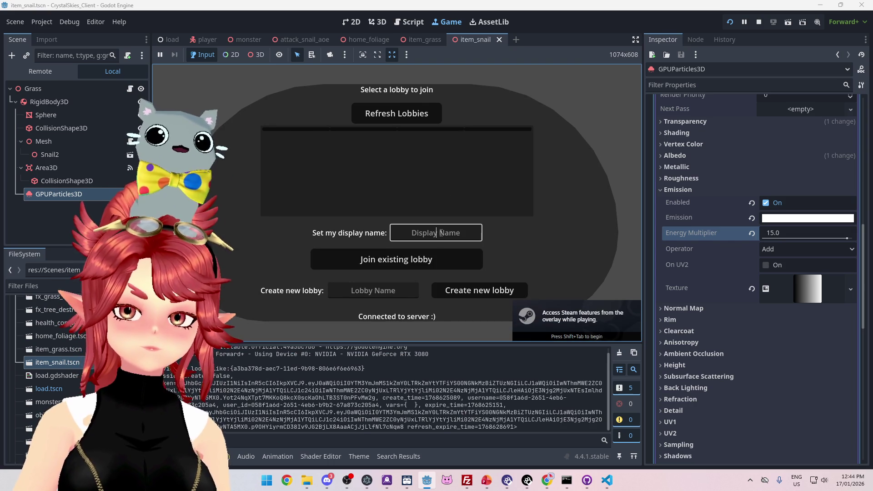
click(472, 292)
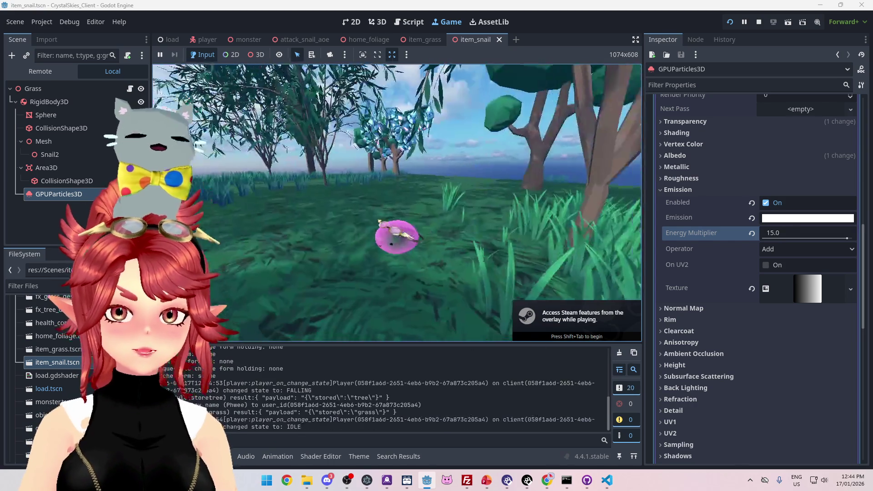
key(w)
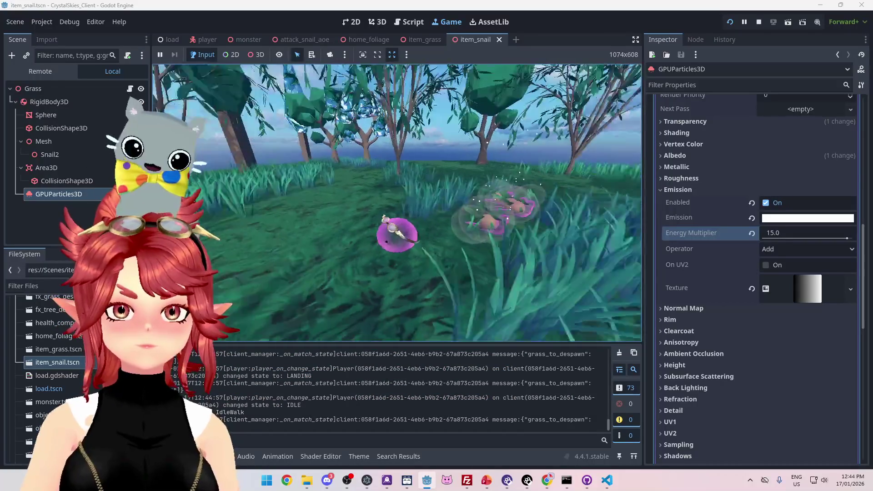
key(w)
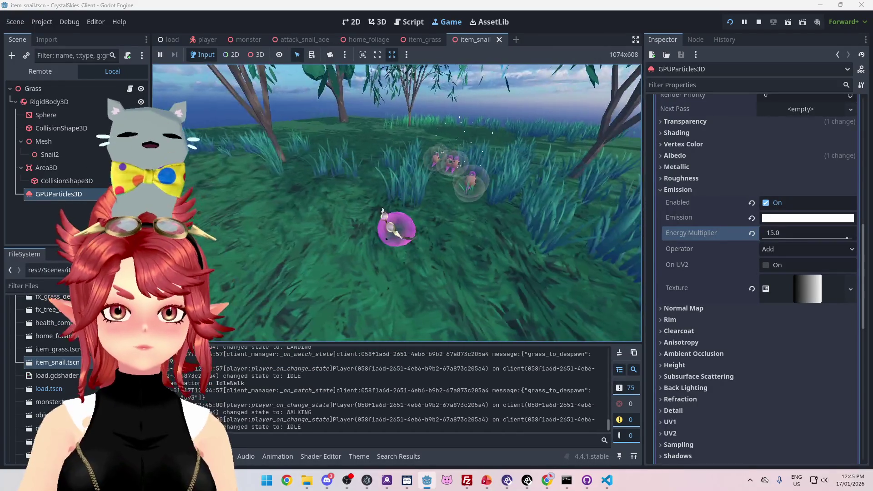
key(w)
key(Escape)
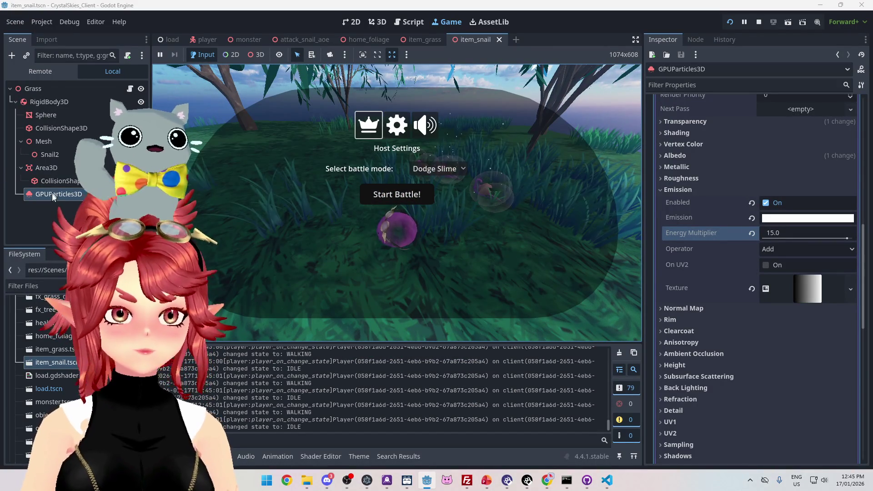
Lower the snail particles' emission energy multiplier from 15.0 to 4.0
click(845, 238)
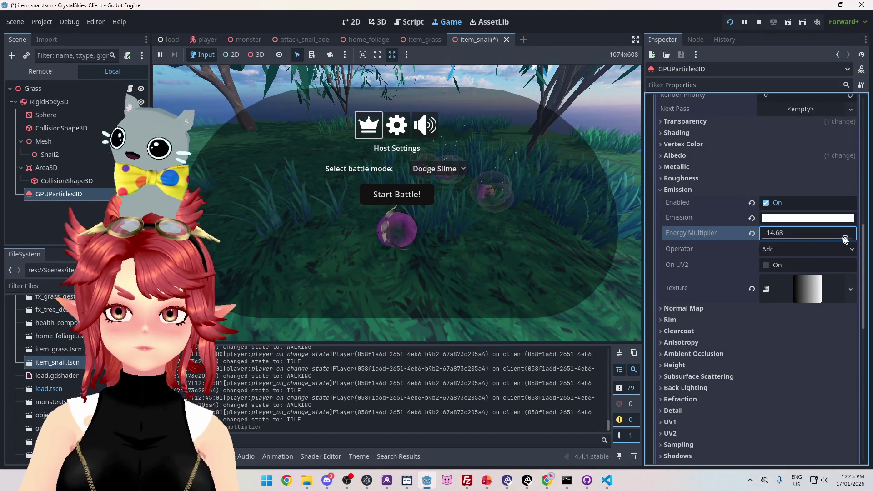
drag(845, 237, 785, 235)
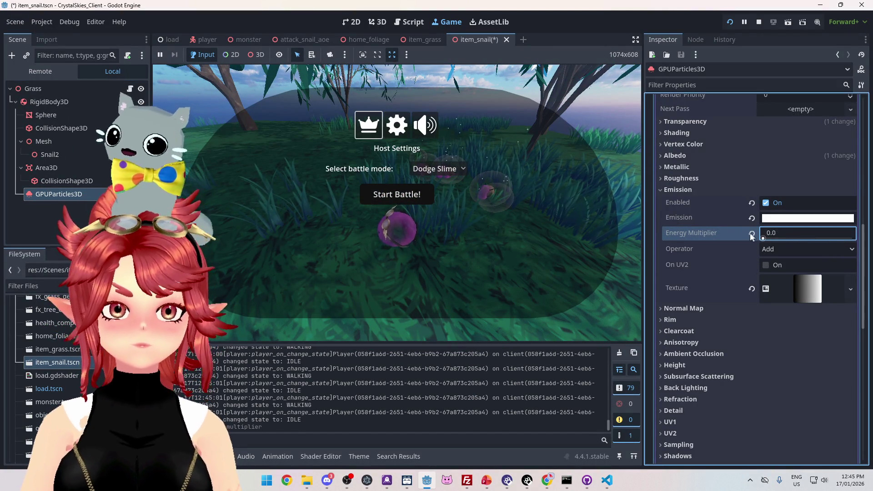
click(782, 232)
text(4)
key(Return)
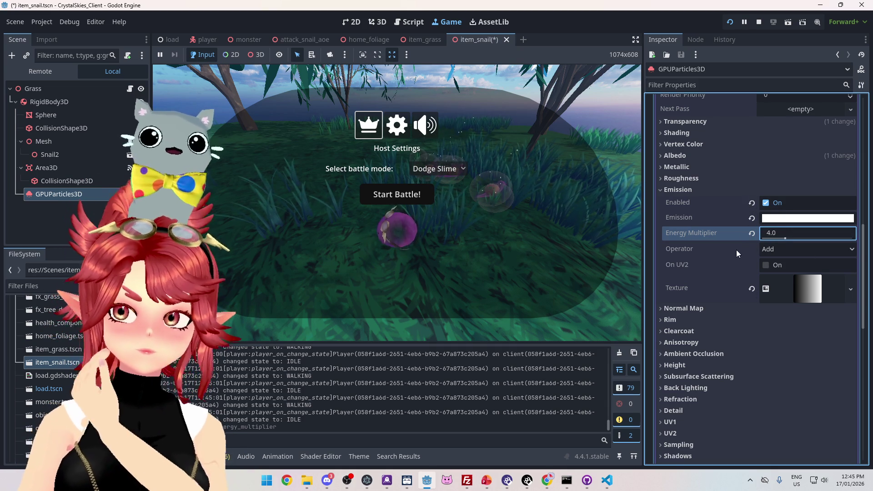
Show the load scene's WorldEnvironment settings
click(317, 217)
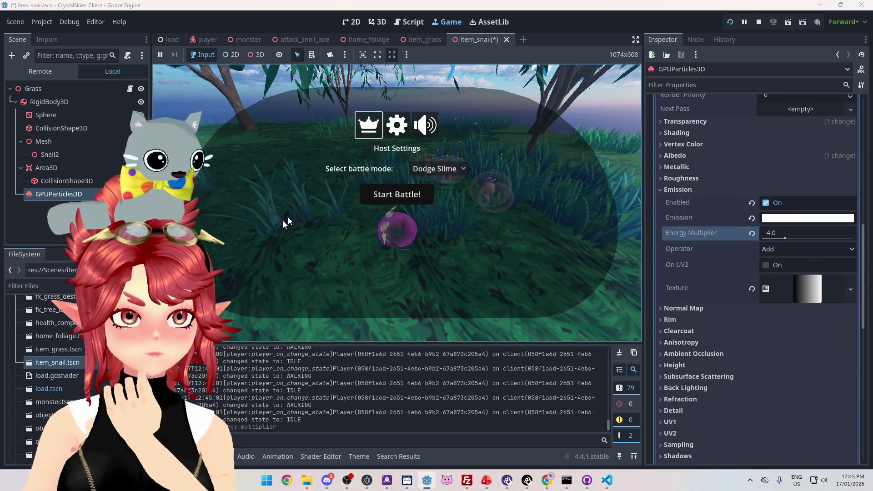
click(170, 40)
click(70, 184)
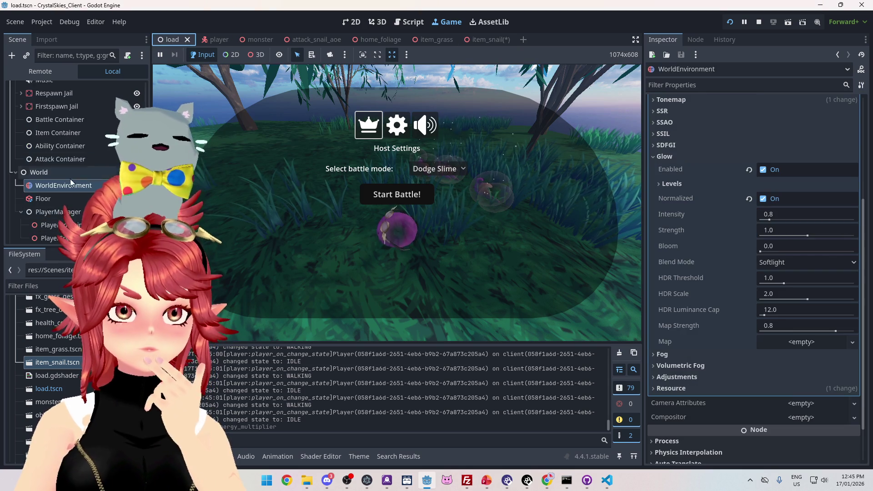
Preview higher glow intensity and strength, then reset them to 0.8 and 1.0
scroll(68, 184, down, 1)
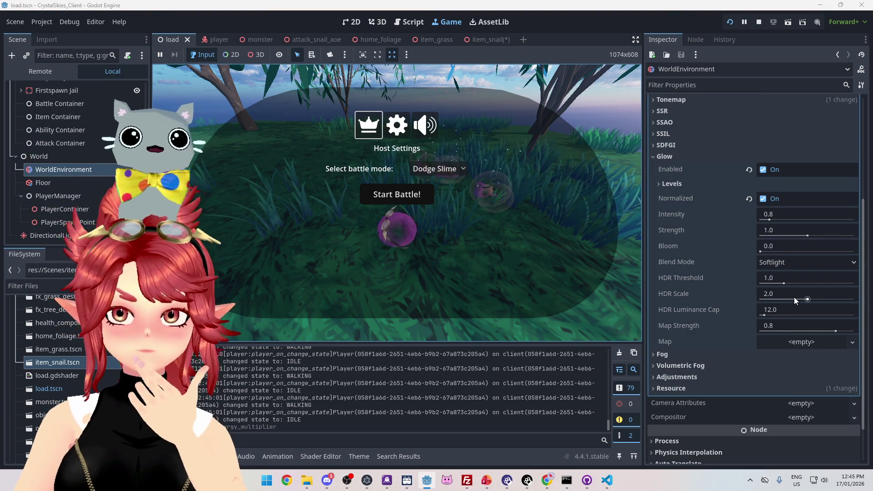
mouse_move(756, 229)
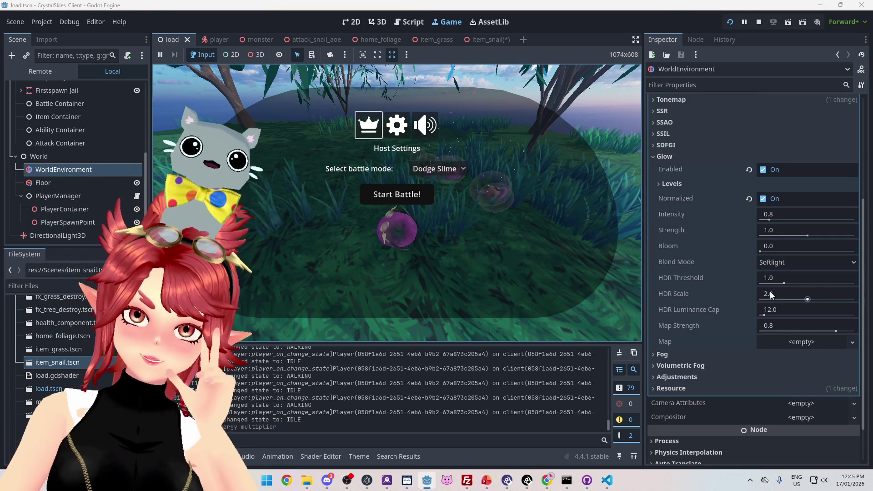
drag(769, 220, 809, 218)
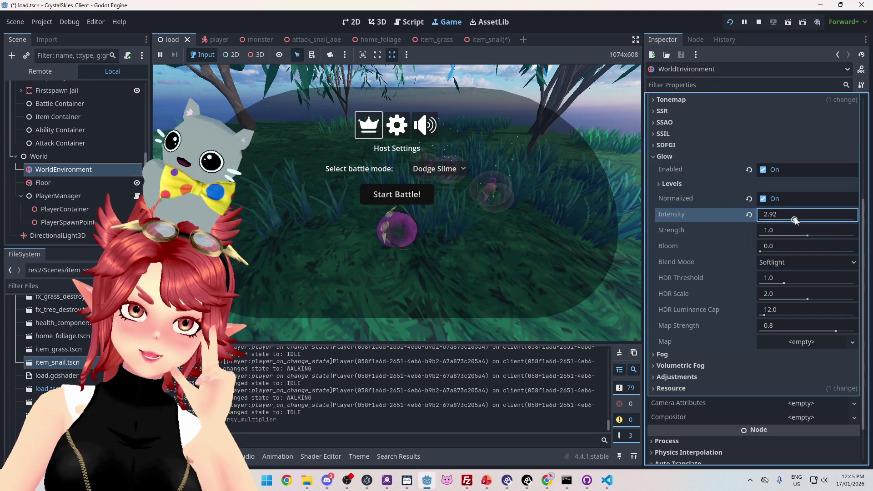
click(777, 214)
text(0.8)
key(Return)
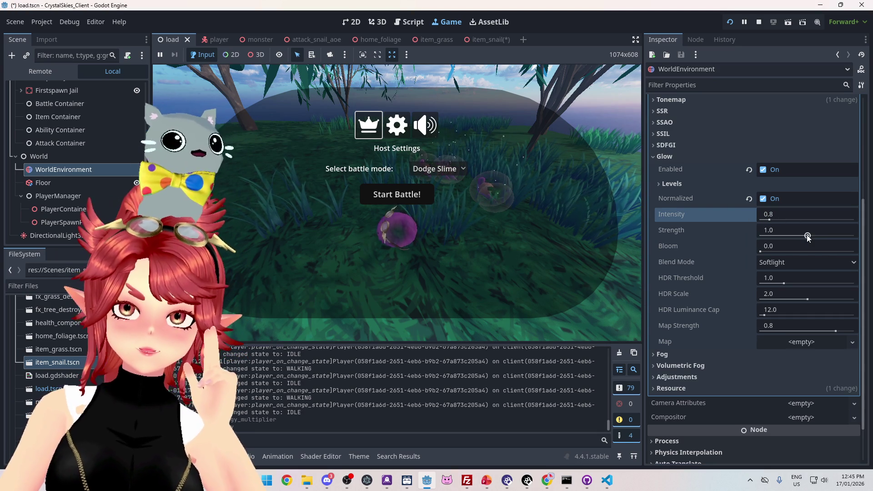
drag(807, 235, 817, 235)
click(748, 230)
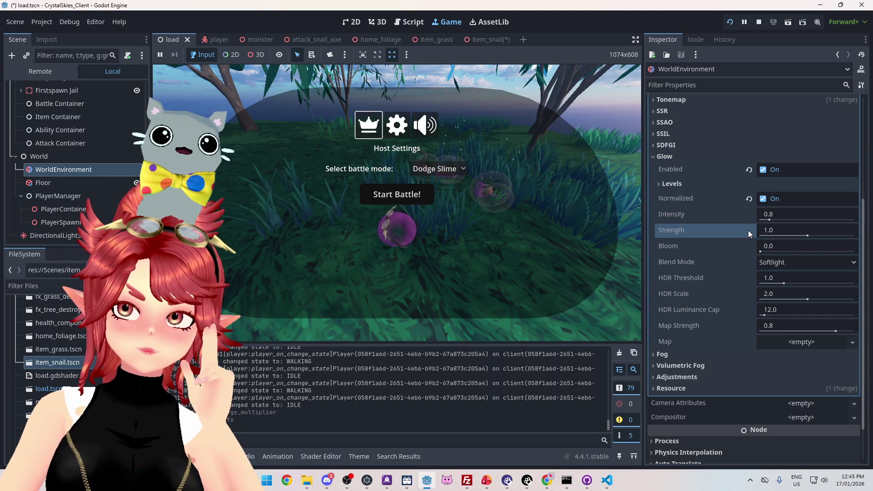
Set the glow blend mode to Additive, turn off Normalized, and return to item_snail
click(803, 262)
click(782, 278)
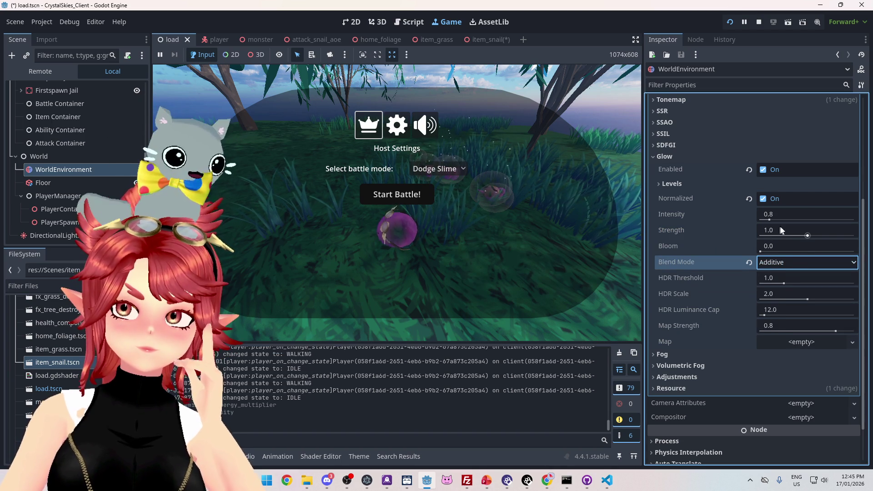
mouse_move(763, 251)
mouse_down()
mouse_move(844, 244)
mouse_move(732, 246)
mouse_up()
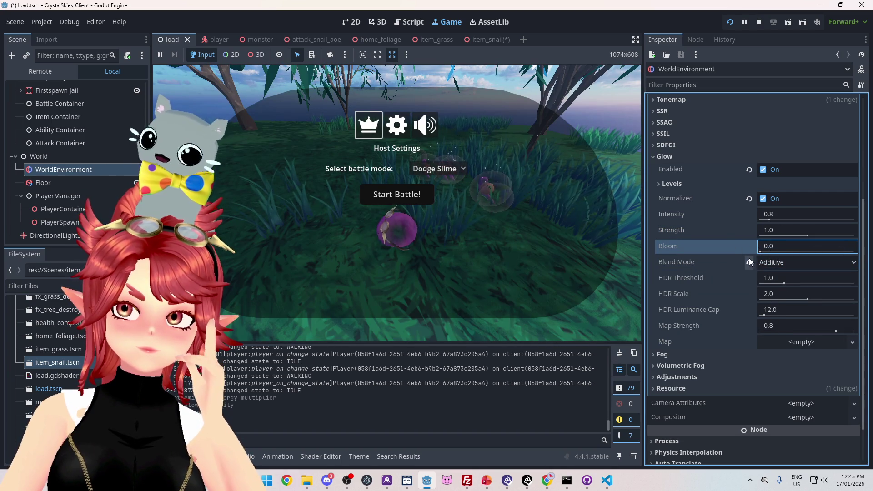
click(763, 200)
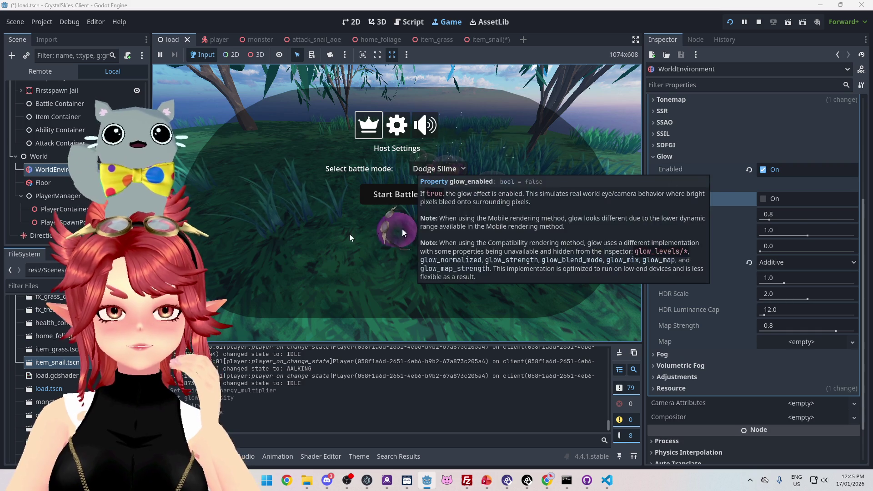
click(473, 40)
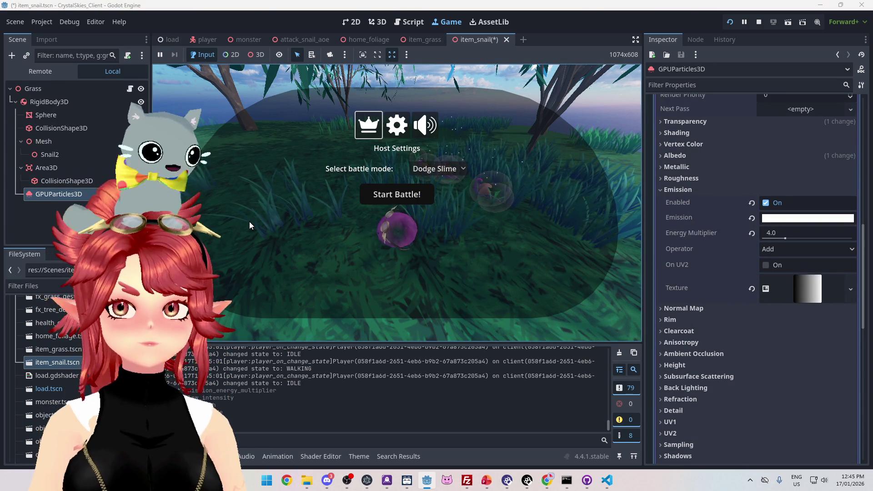
Save the item_snail scene and drag the particles' energy multiplier to 0.0
click(69, 194)
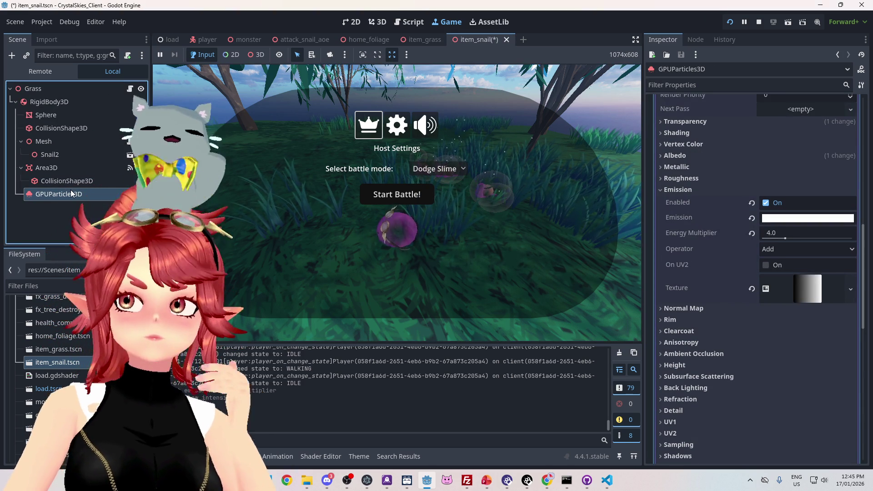
key(ctrl+s)
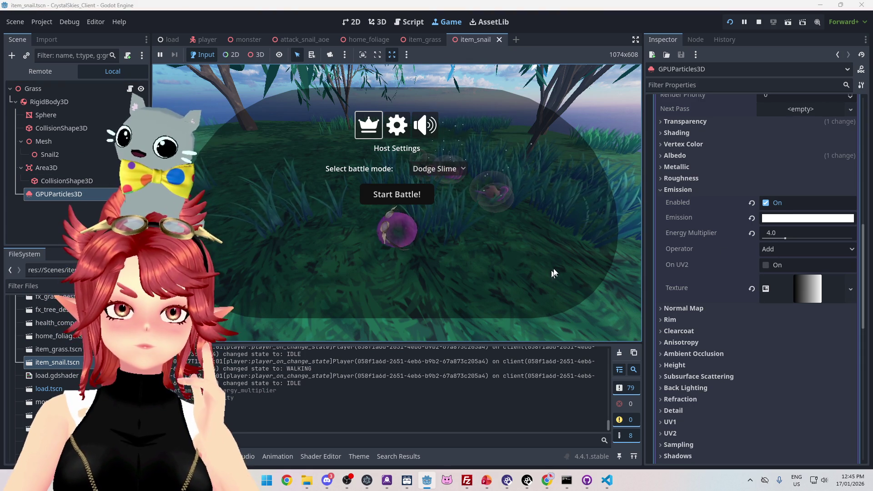
click(778, 231)
click(713, 250)
mouse_move(785, 238)
mouse_down()
mouse_move(812, 242)
mouse_move(722, 233)
mouse_up()
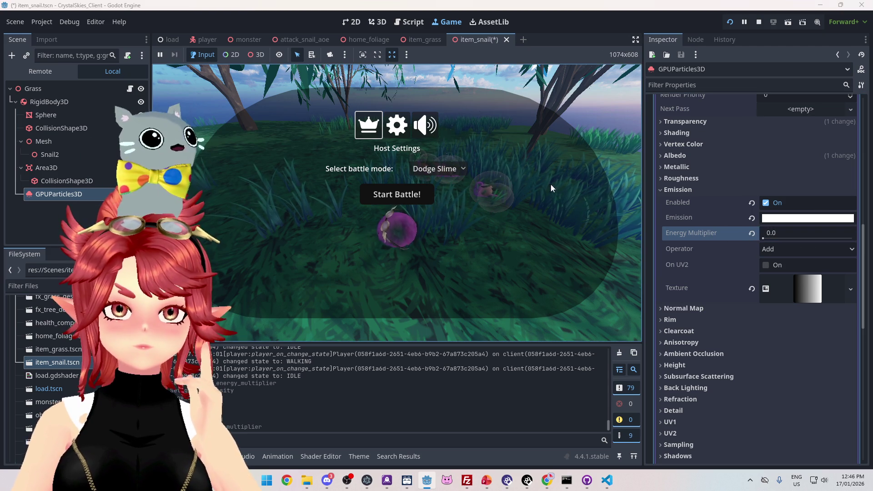
Resume the game and walk toward the purple snail to check the particles
key(Escape)
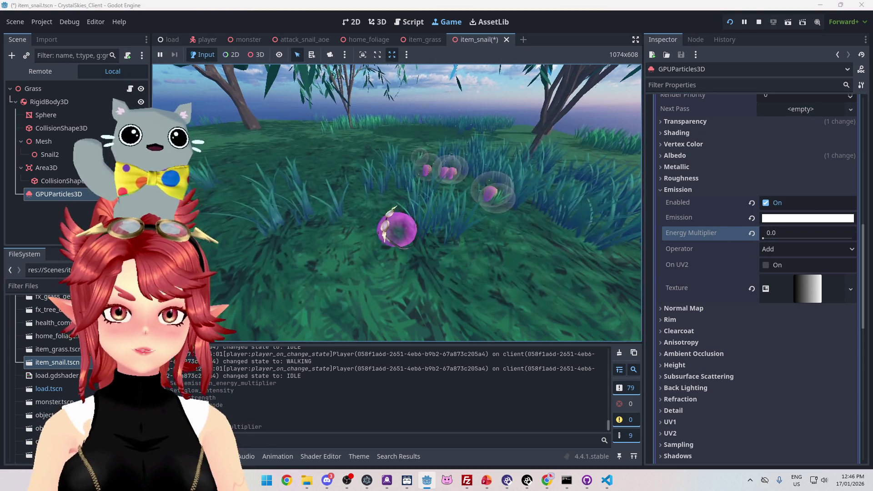
key(w)
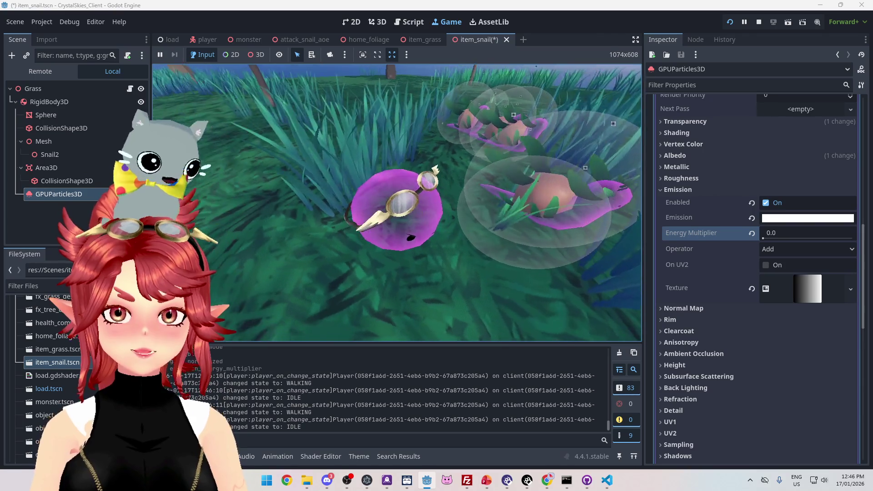
key(Escape)
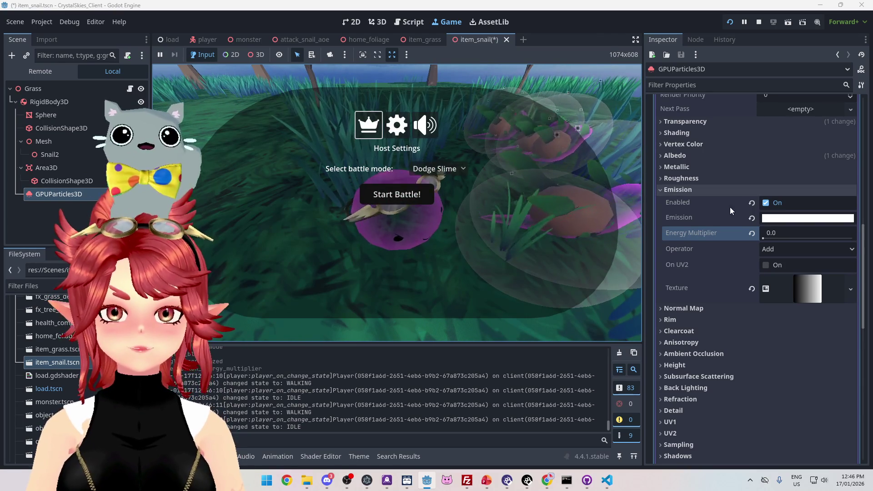
Revert the particles' albedo texture to empty and collapse the Albedo section
click(675, 156)
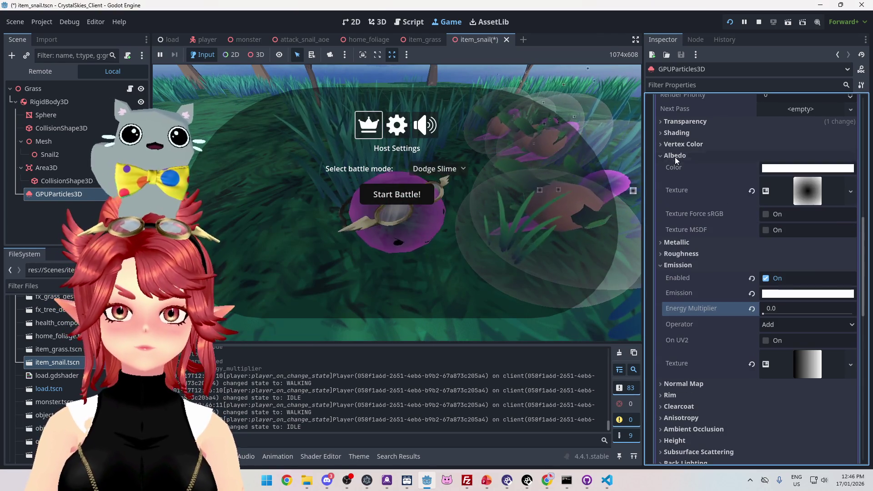
click(750, 191)
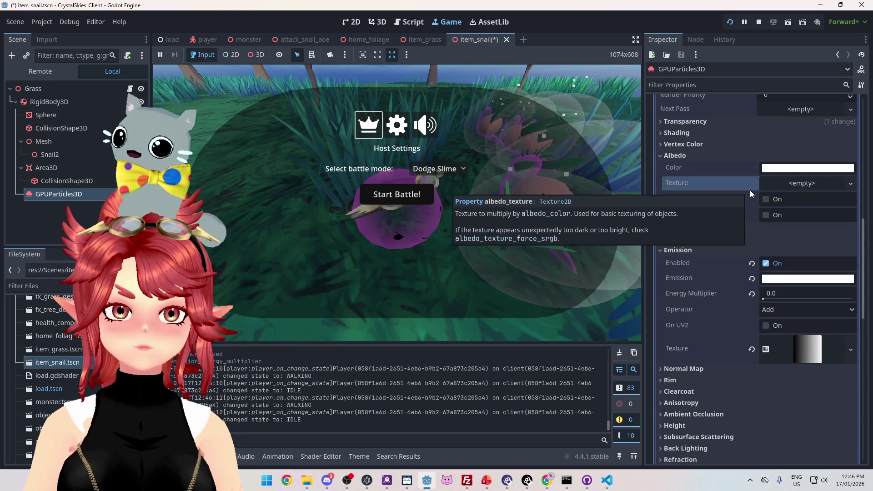
click(676, 157)
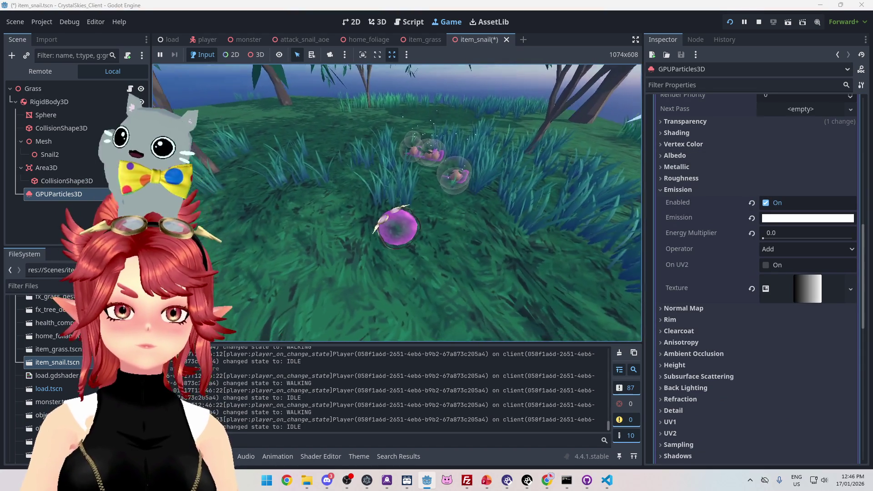
key(Escape)
Raise the particles' energy multiplier to 16.0 and walk into a snail to collect it
drag(765, 237, 853, 238)
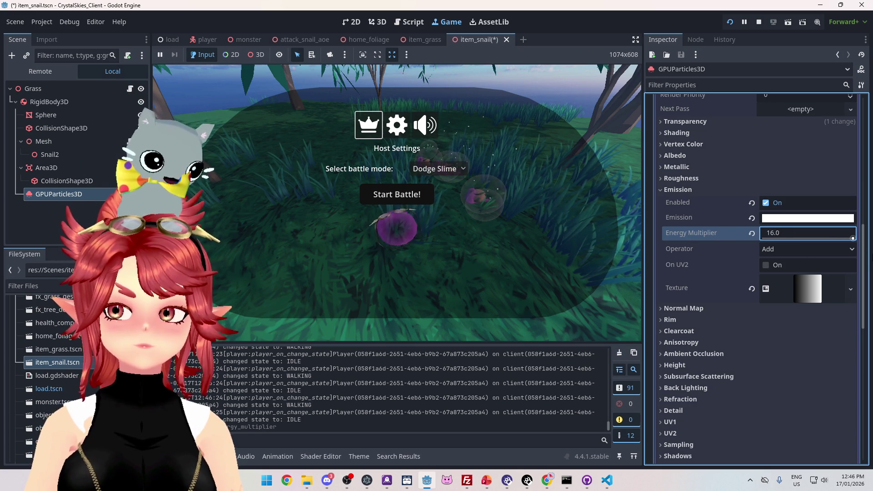
click(591, 147)
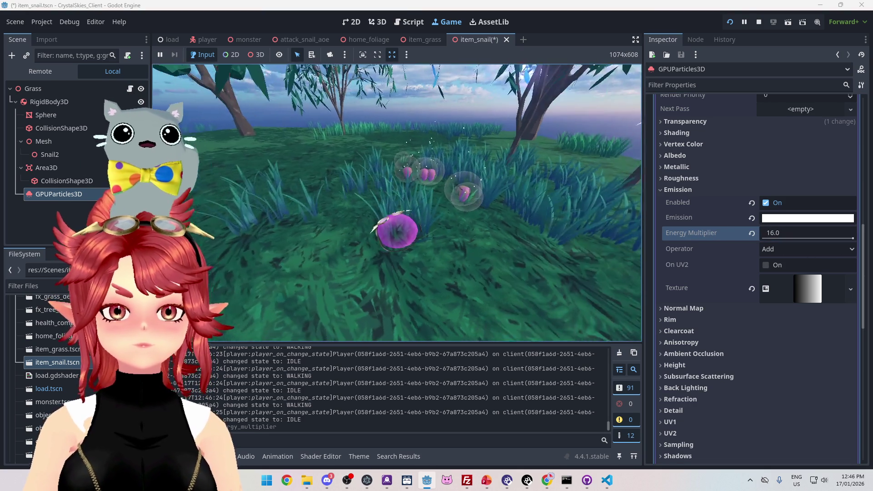
key(w)
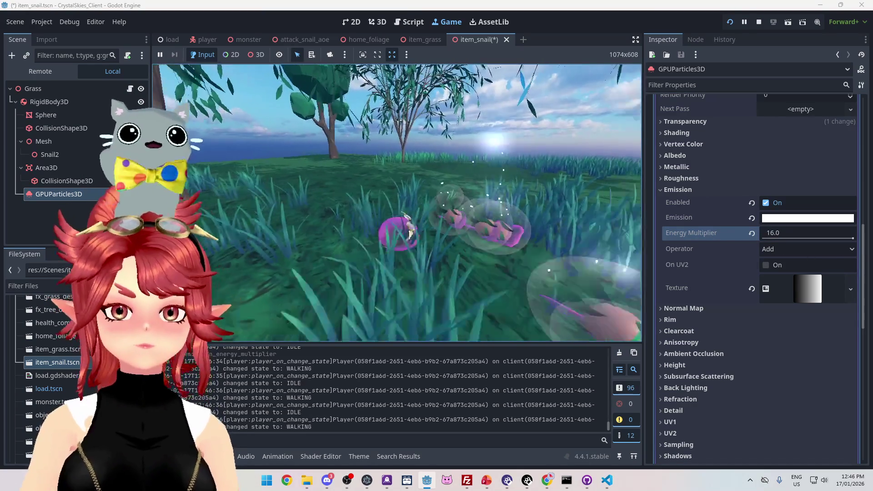
key(w)
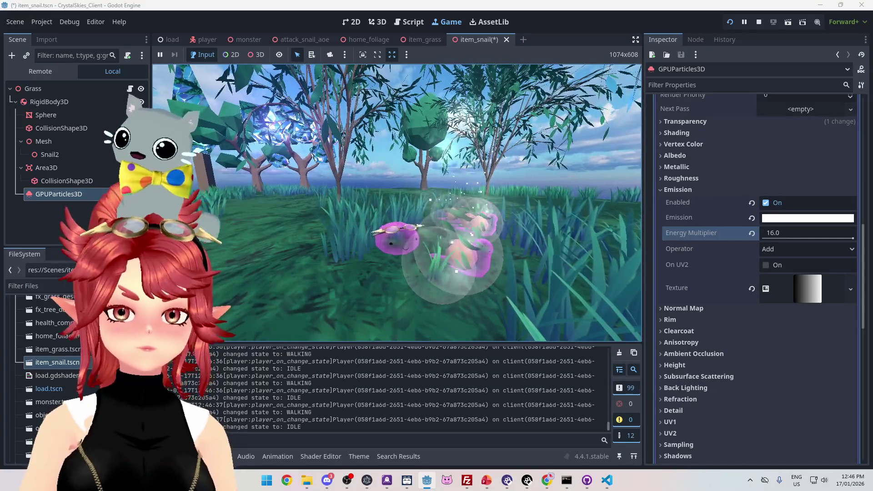
Back away from the snails, reopen Host Settings, and switch to the load scene
key(s)
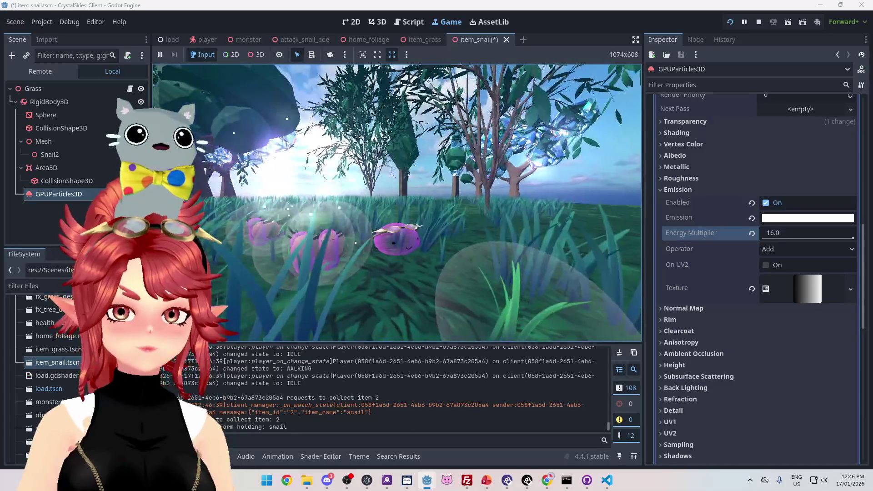
key(s)
key(s)
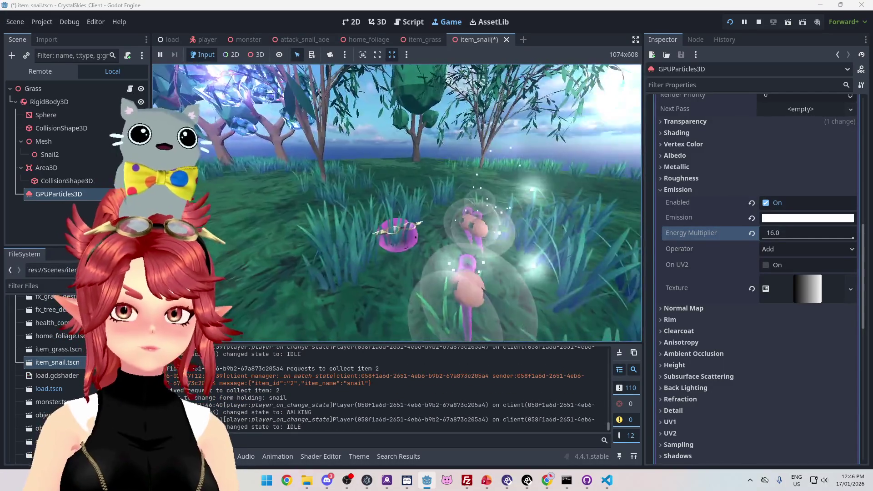
key(Escape)
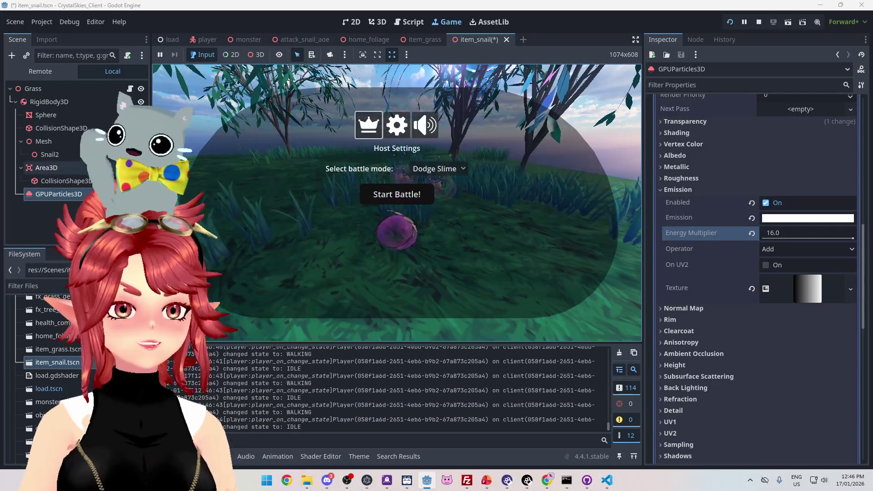
click(169, 40)
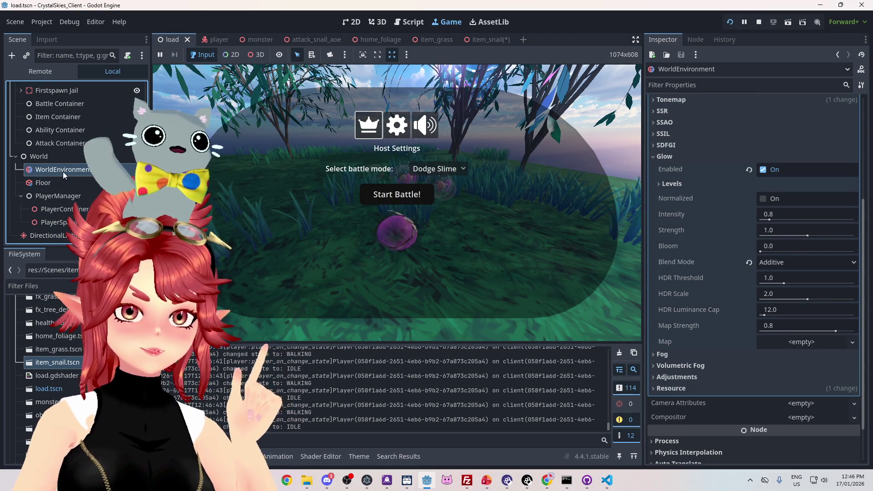
Expand the glow levels and set Glow Level 1 to 1.0
click(668, 184)
click(764, 202)
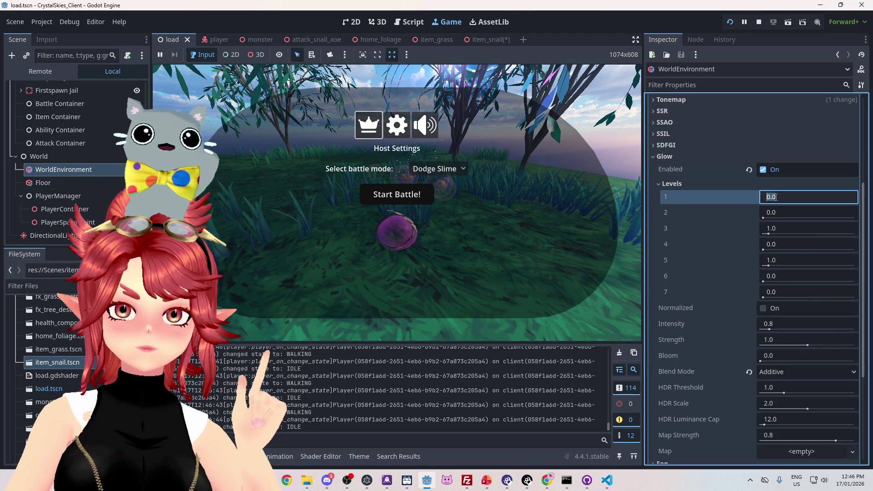
text(1.0)
Walk around the meadow in the running game to inspect the brighter glow
click(405, 210)
key(w)
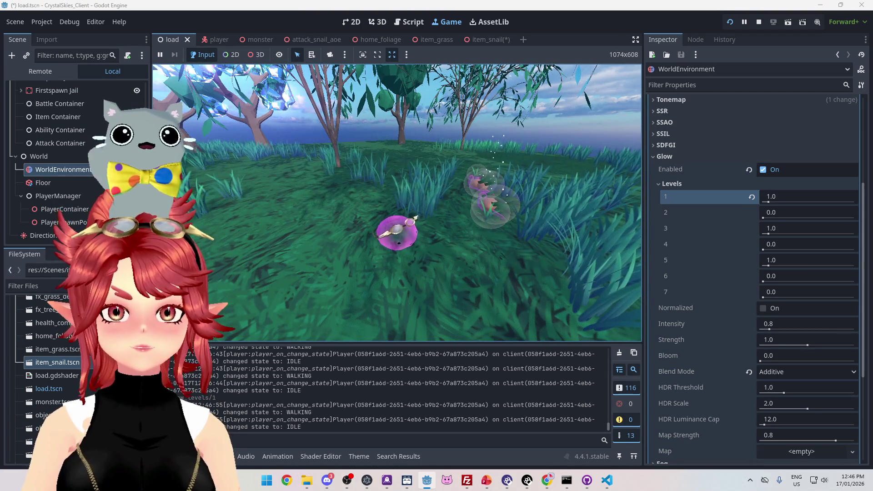
key(w)
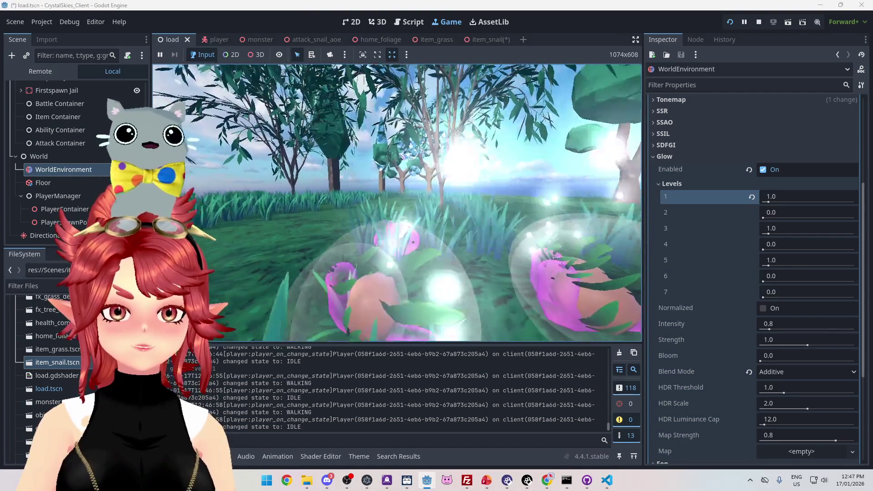
key(w)
key(w)
key(w)
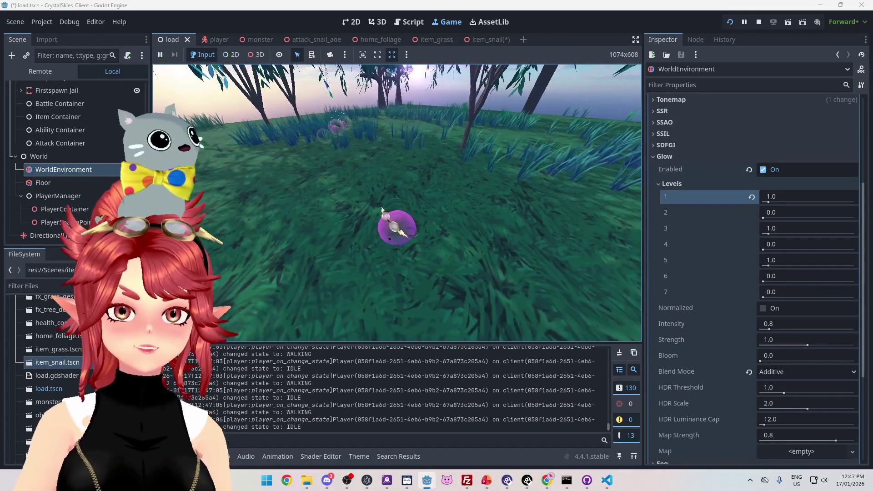
key(w)
key(w)
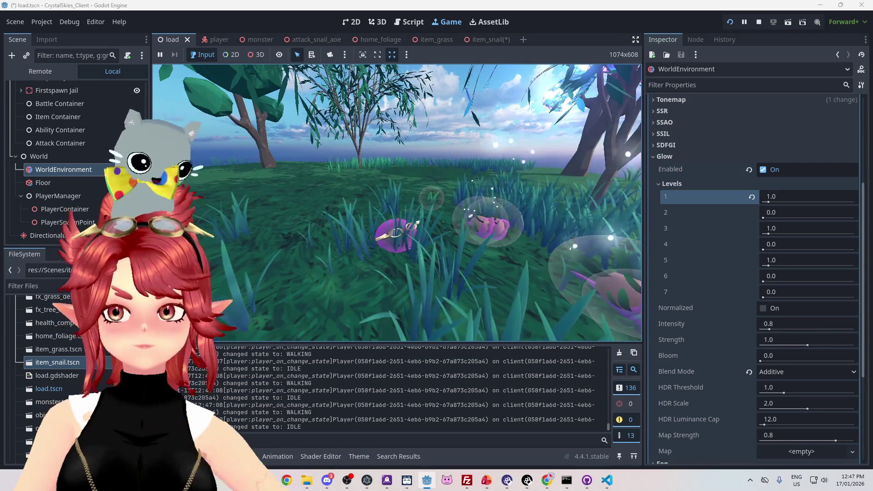
key(Escape)
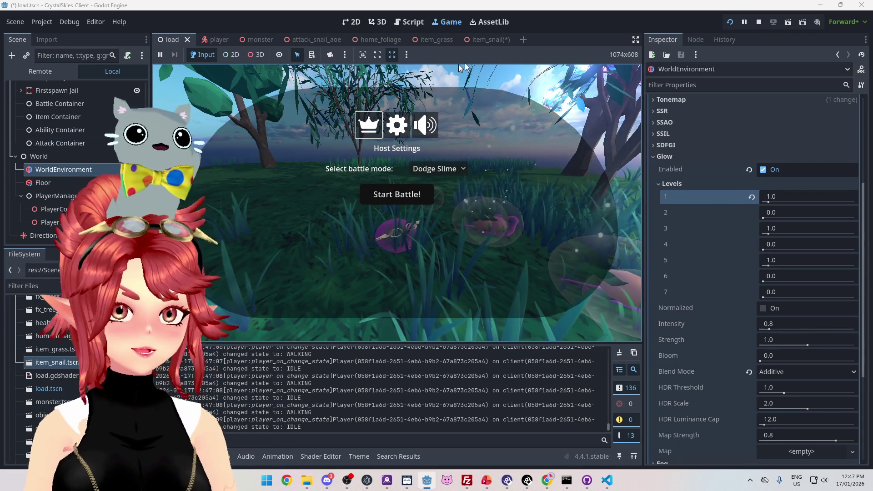
click(489, 40)
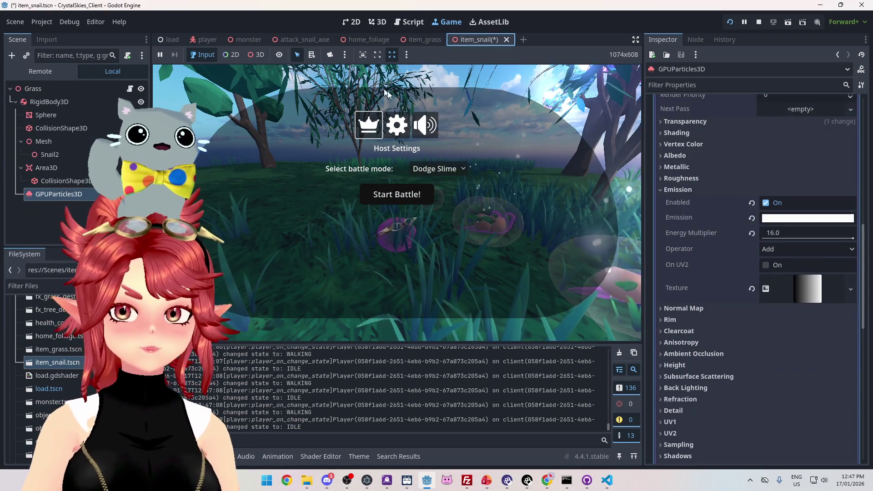
Set the snail particles' emission energy multiplier to 4.0 and briefly resume the game
click(792, 232)
text(4)
key(Return)
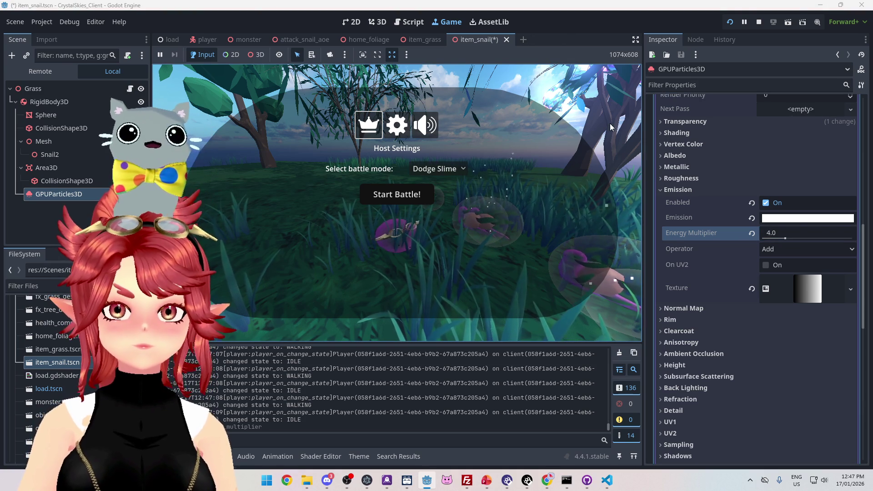
click(491, 262)
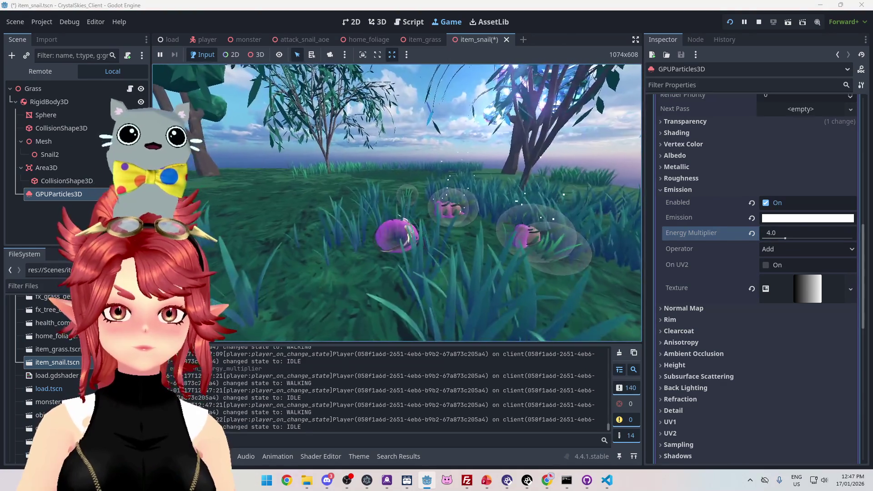
key(Escape)
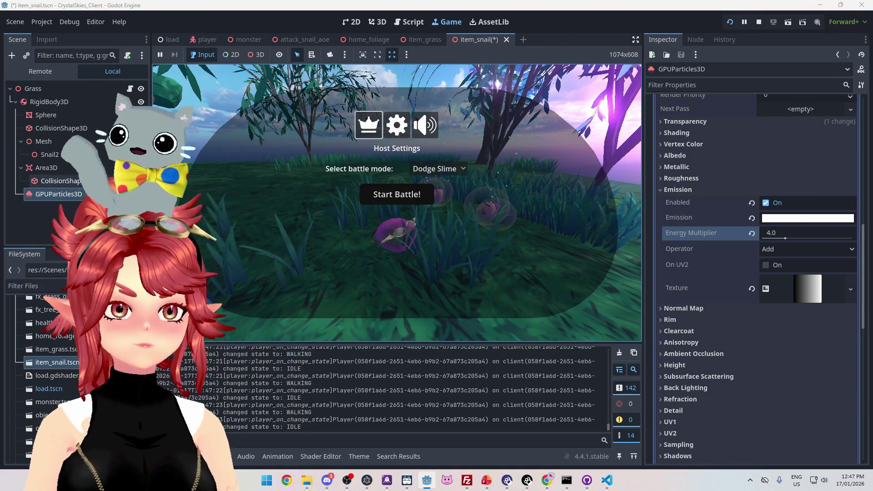
Shrink the particle mesh size to 0.01 by 0.01
scroll(790, 221, up, 5)
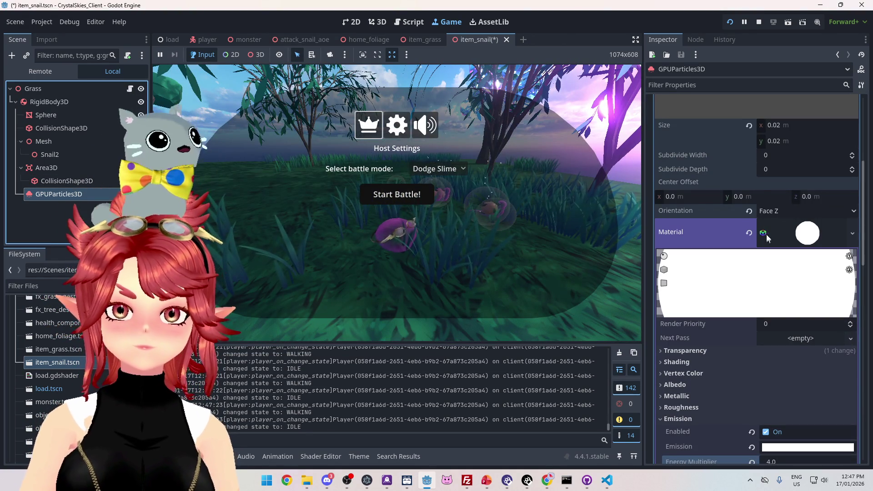
scroll(750, 182, up, 1)
click(788, 172)
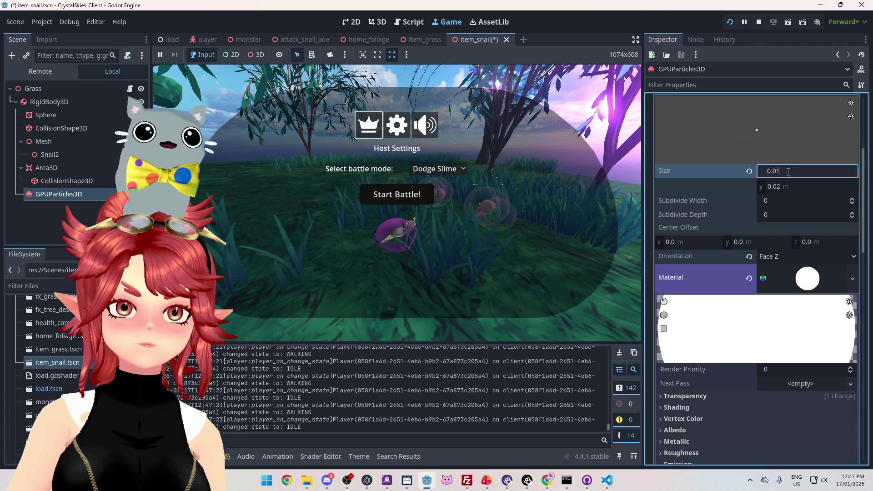
key(Tab)
text(1)
key(Return)
click(623, 126)
Walk through the meadow to check the smaller particles, then stop the game
key(w)
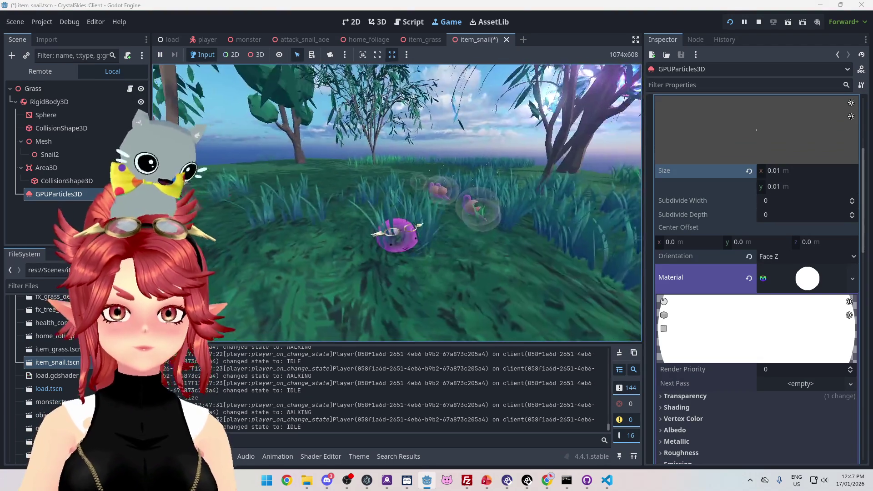
key(w)
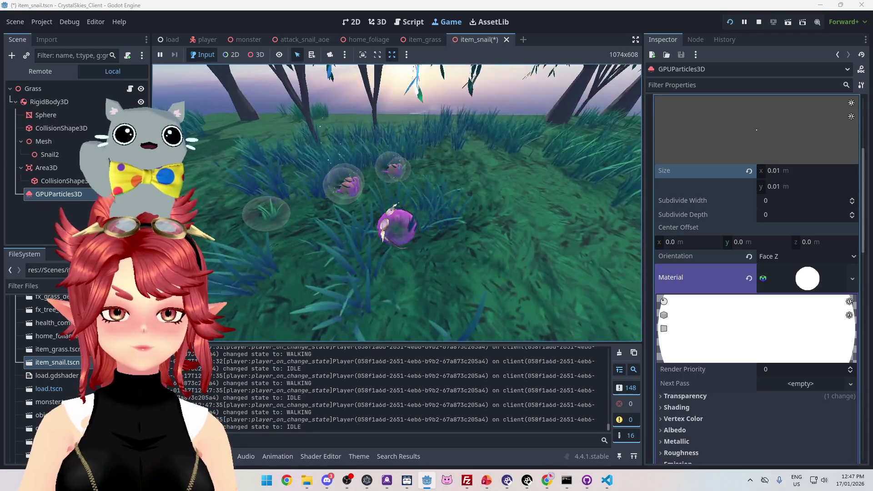
key(w)
key(w)
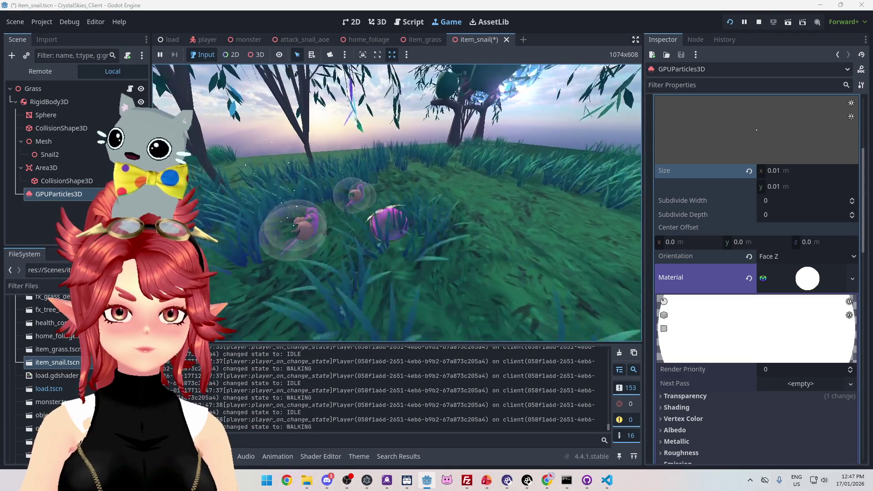
key(w)
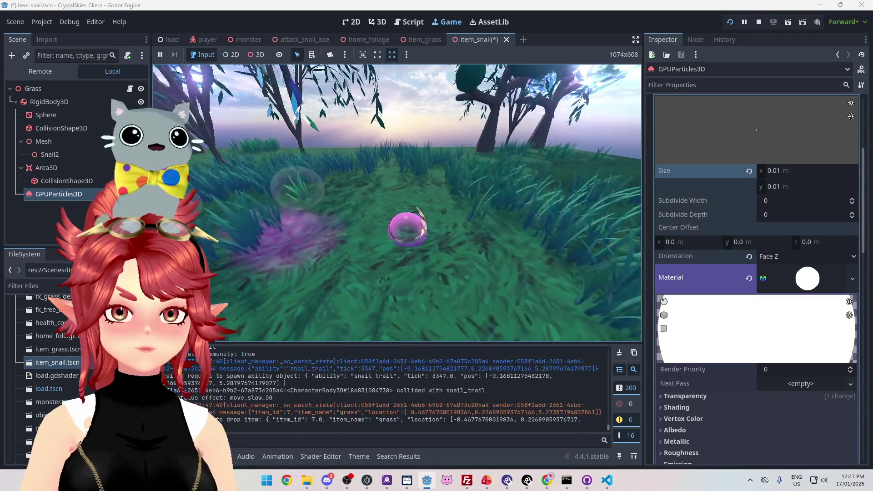
key(w)
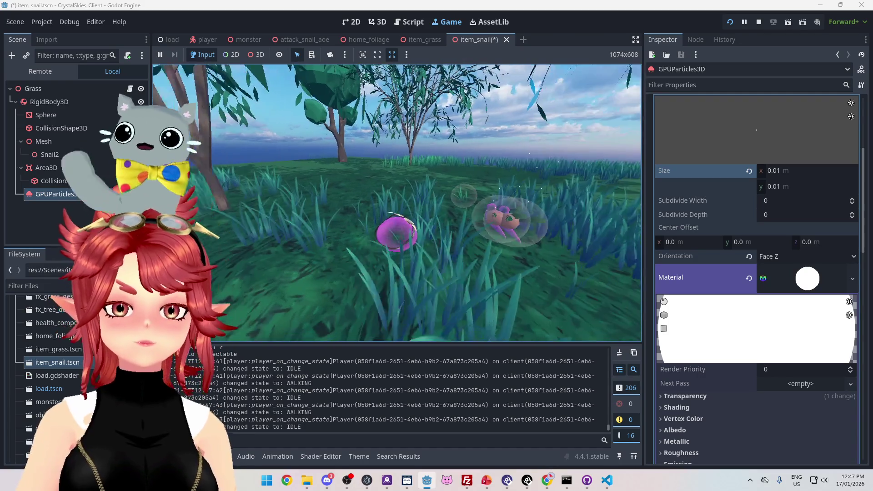
key(Escape)
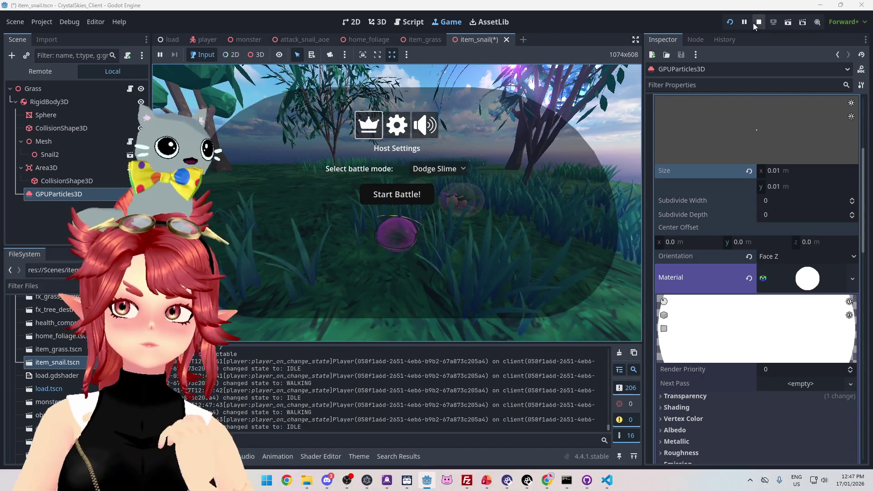
click(758, 22)
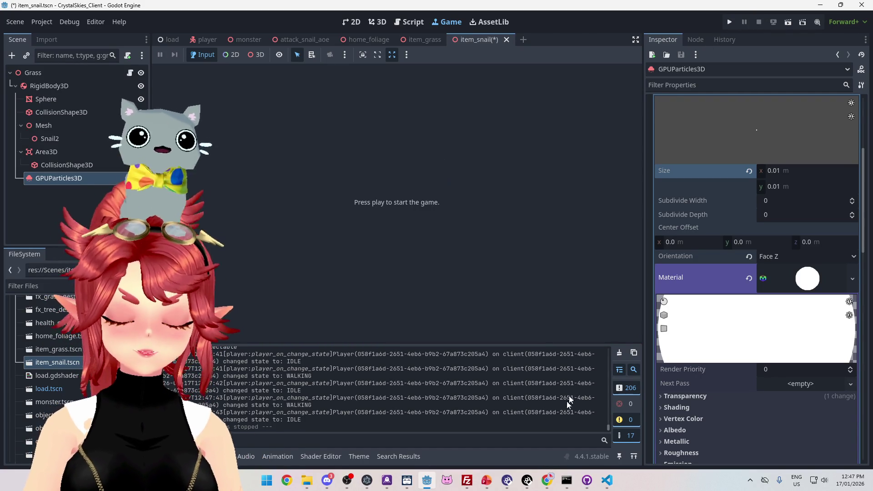
Open item_collect.gd in the Script workspace and dismiss the documentation popup
click(409, 21)
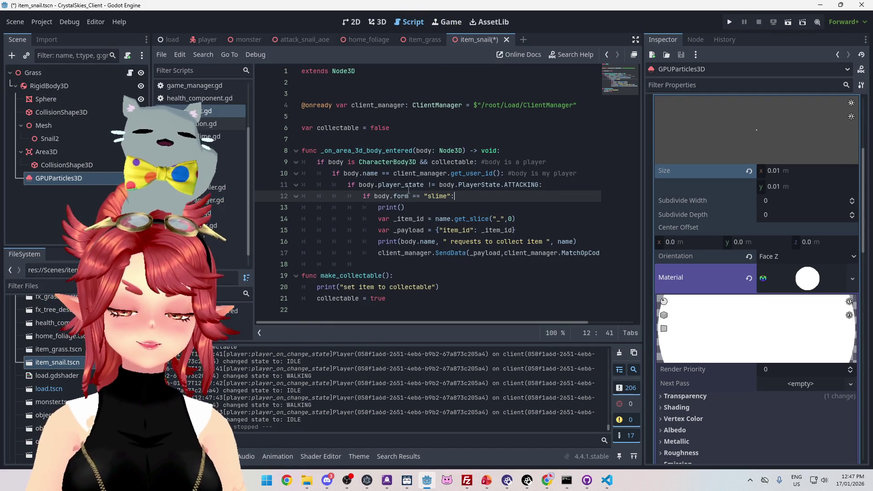
mouse_move(373, 164)
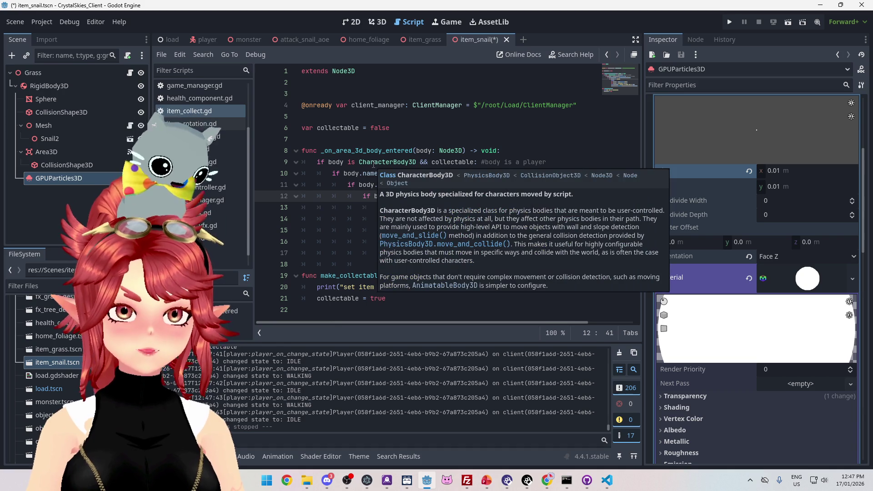
click(350, 200)
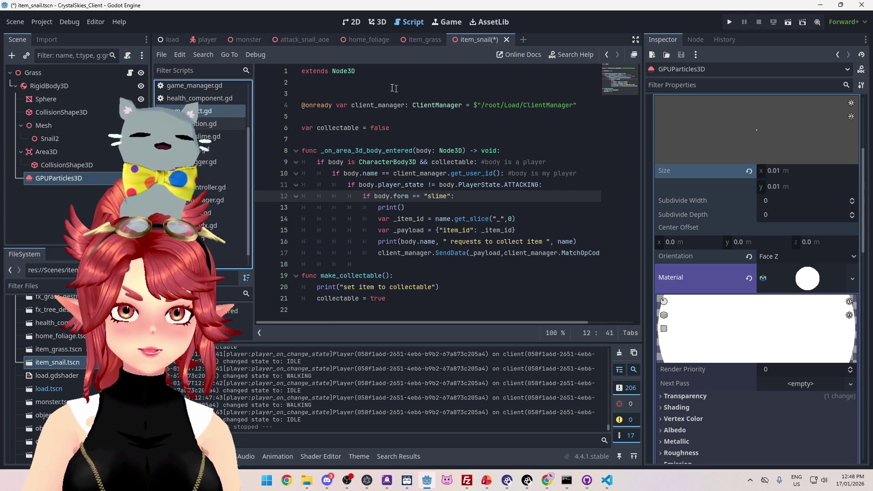
Add a new line 3 reading ITEM, then open the player script for reference
click(378, 87)
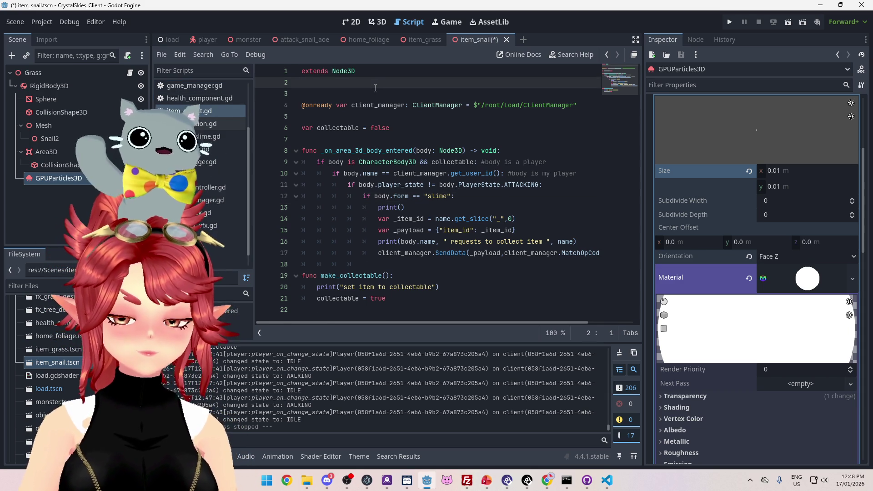
key(Return)
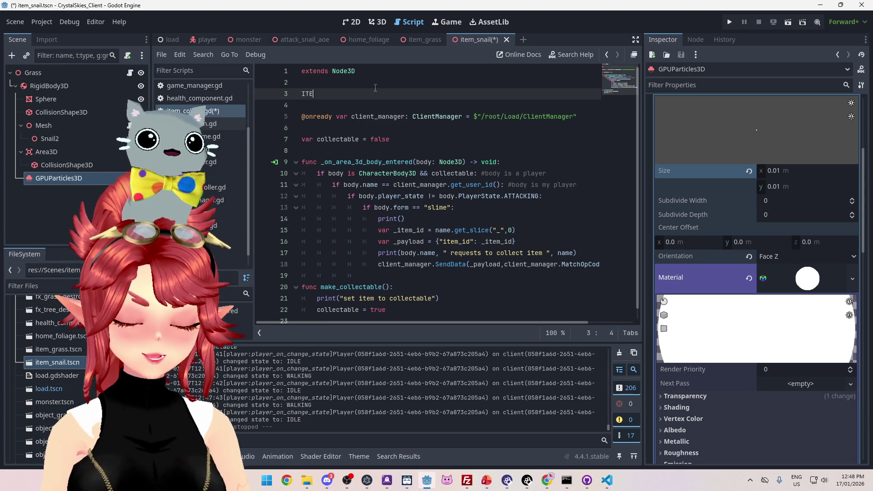
text(EM)
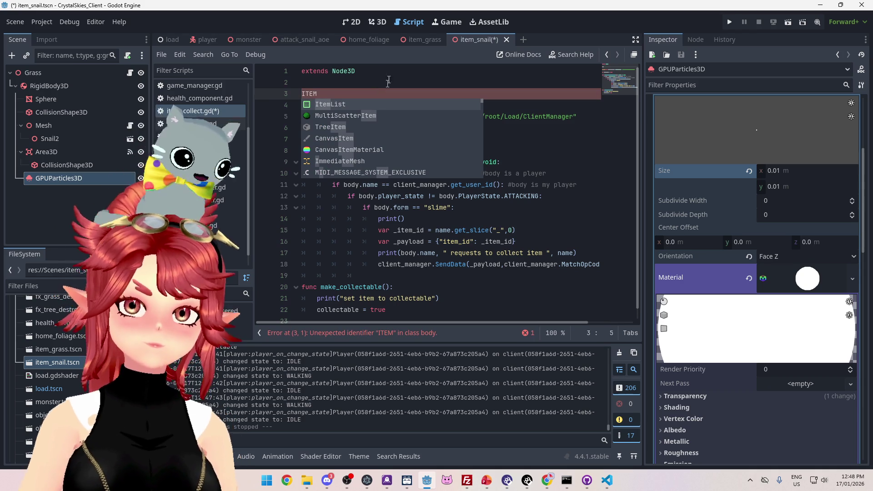
click(217, 177)
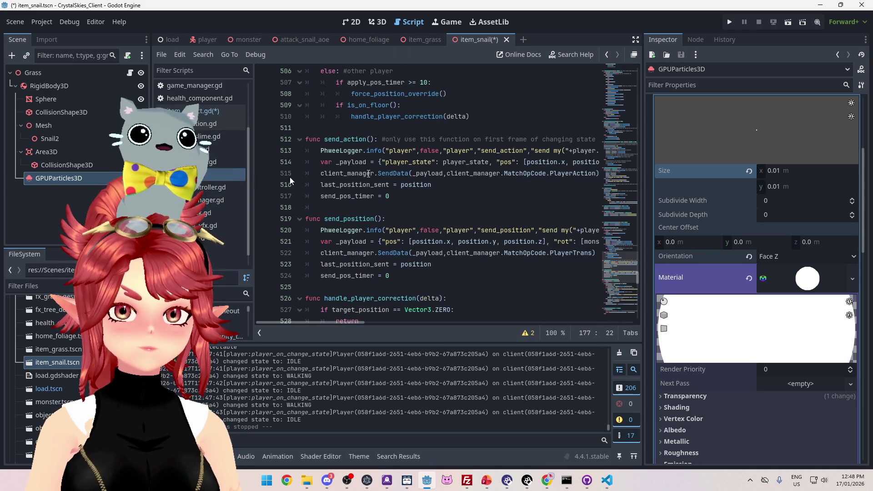
Copy the opening FORM_STATS lines from the player script into item_collect.gd
mouse_move(638, 279)
mouse_down()
mouse_move(671, 80)
mouse_move(665, 67)
mouse_up()
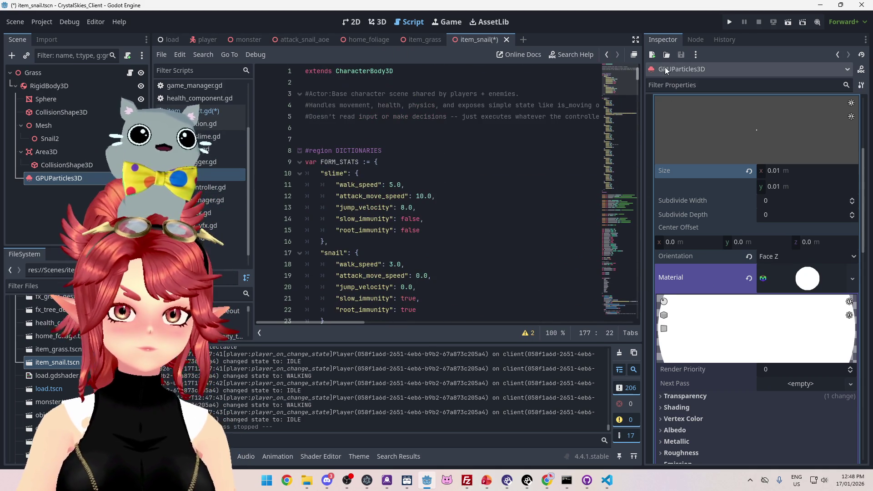
drag(306, 164, 411, 184)
key(ctrl+c)
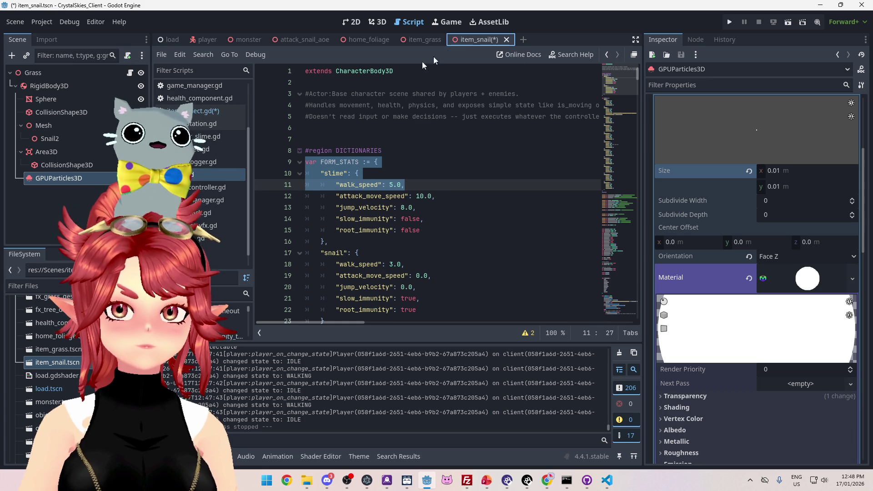
click(228, 111)
click(330, 90)
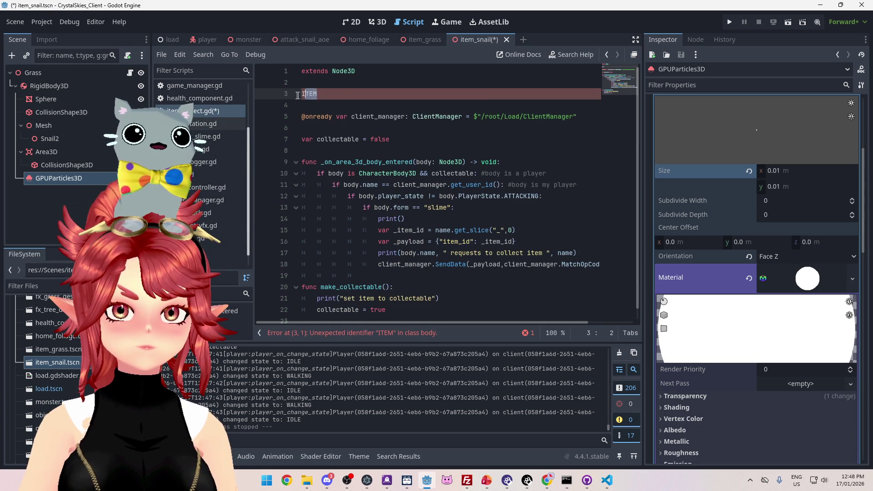
key(ctrl+v)
Rename the pasted dictionary to ITEM and its "slime" key to "grass"
drag(317, 94, 355, 94)
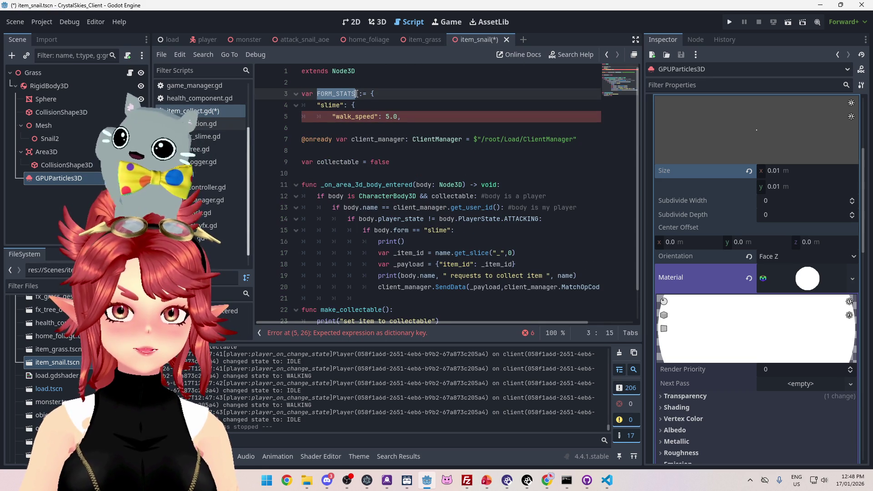
text(ITEM)
drag(321, 105, 340, 105)
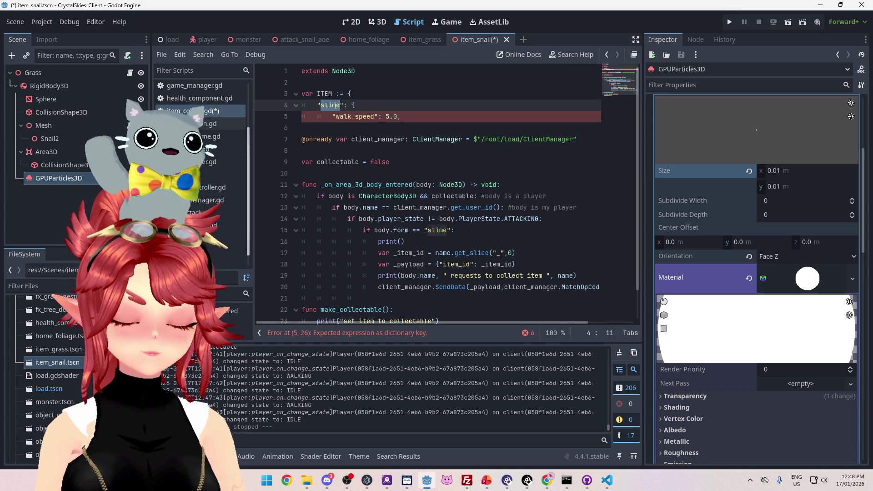
text(grass)
Replace "walk_speed": 5.0 with "item_type": "transform" and add lines below the grass entry
drag(336, 116, 375, 117)
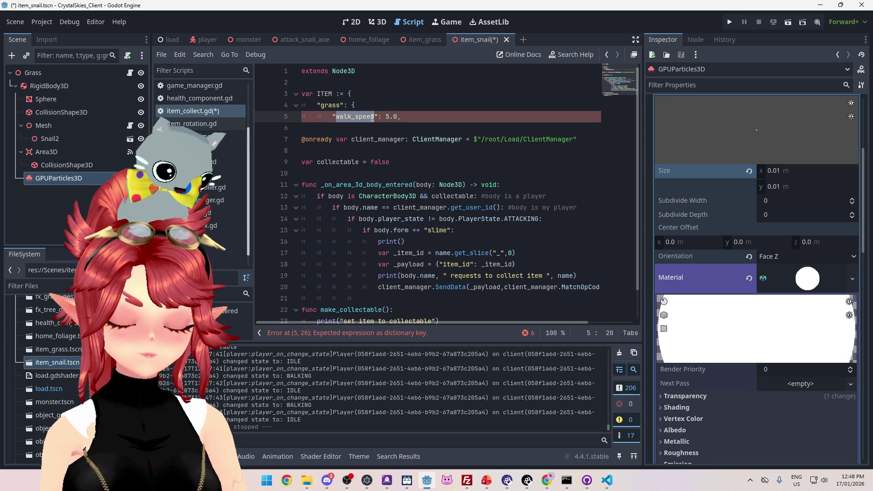
text(item)
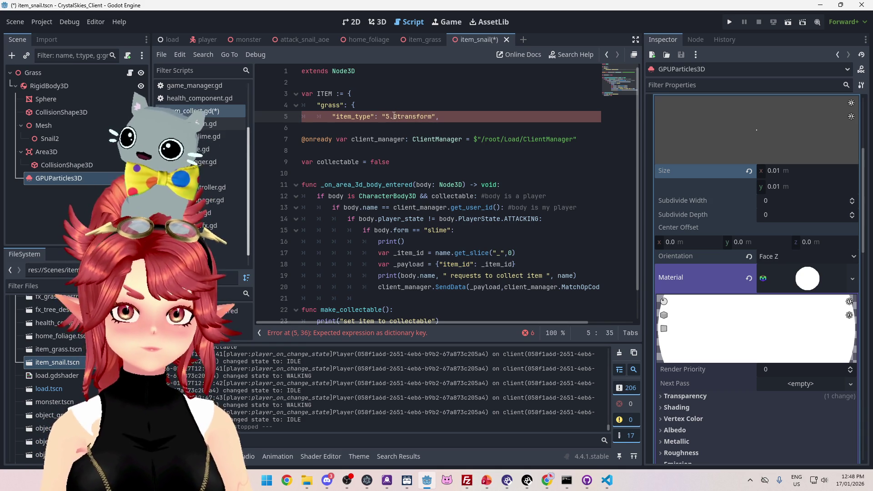
text(t)
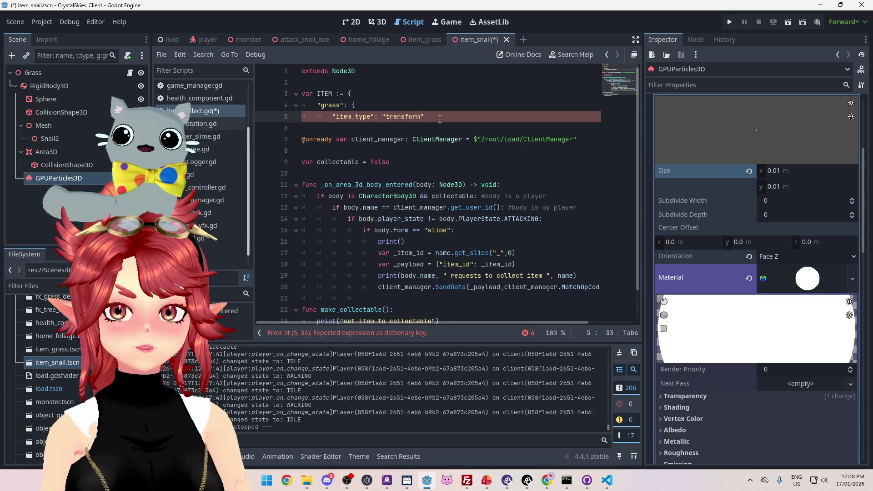
text(new()
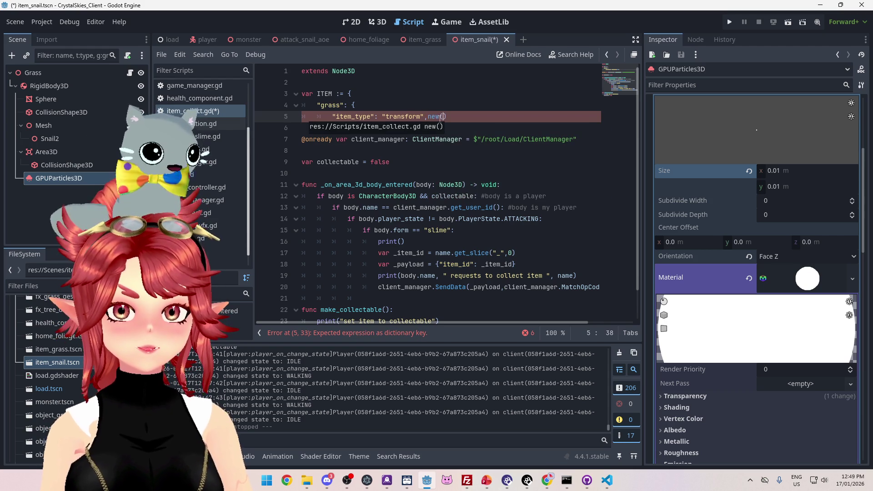
key(BackSpace)
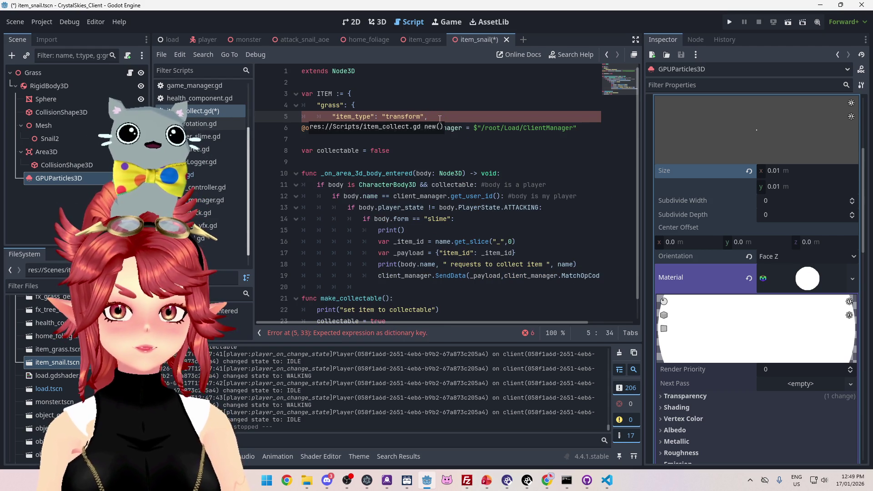
key(Return)
key(Return)
key(Up)
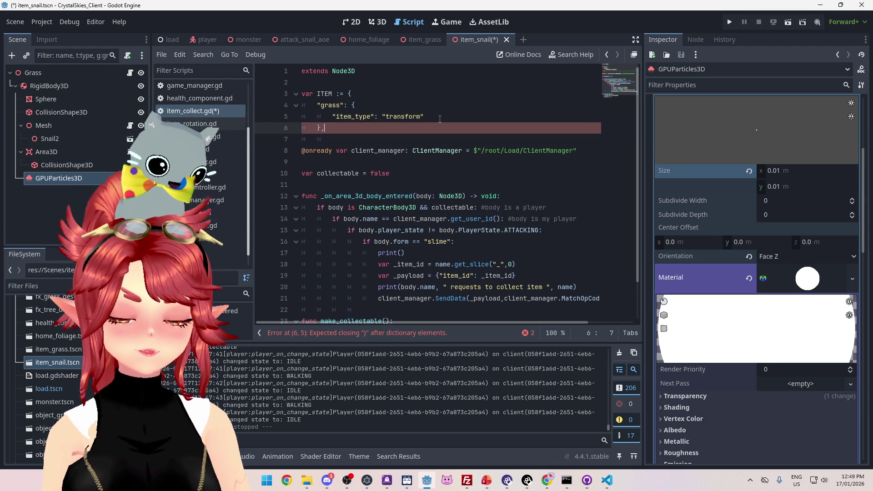
key(Return)
Add a "snail" key to ITEM and paste grass's "item_type": "transform" pair into it
text(")
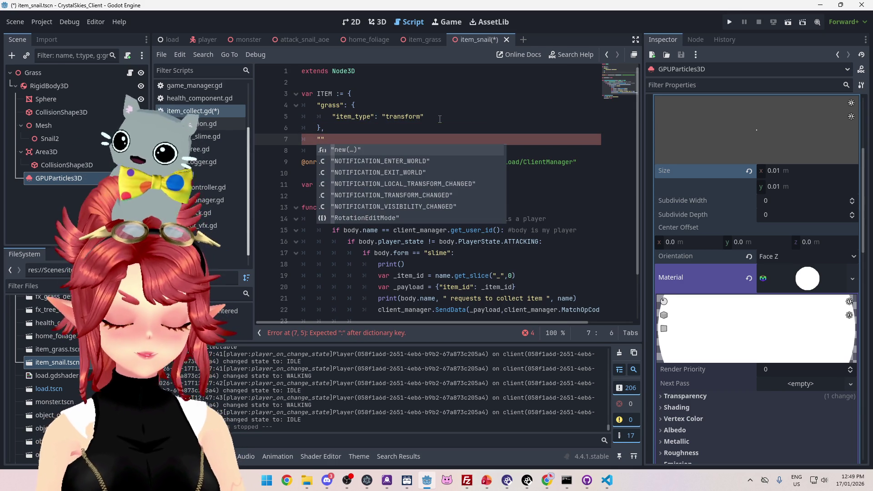
text(snail)
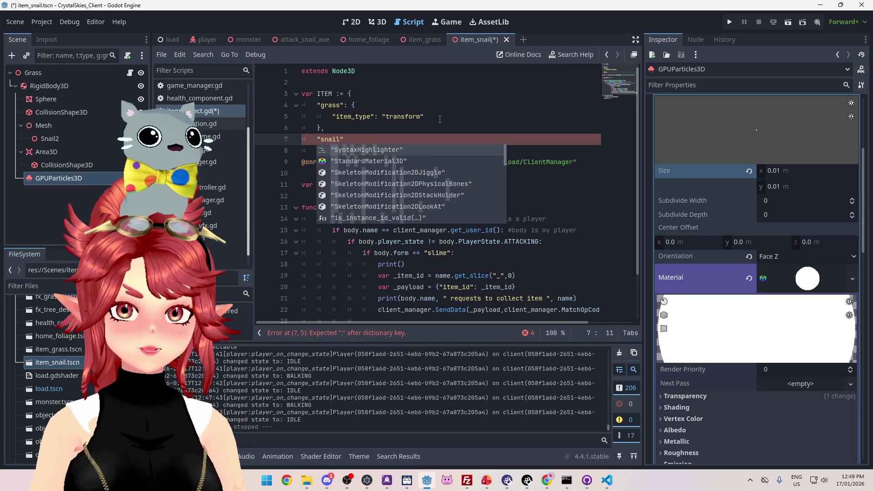
drag(386, 117, 420, 117)
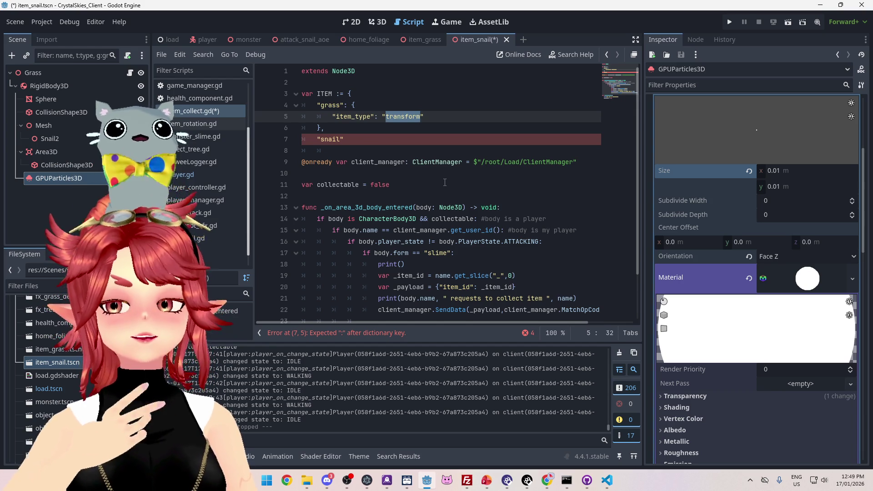
click(351, 140)
text(: {)
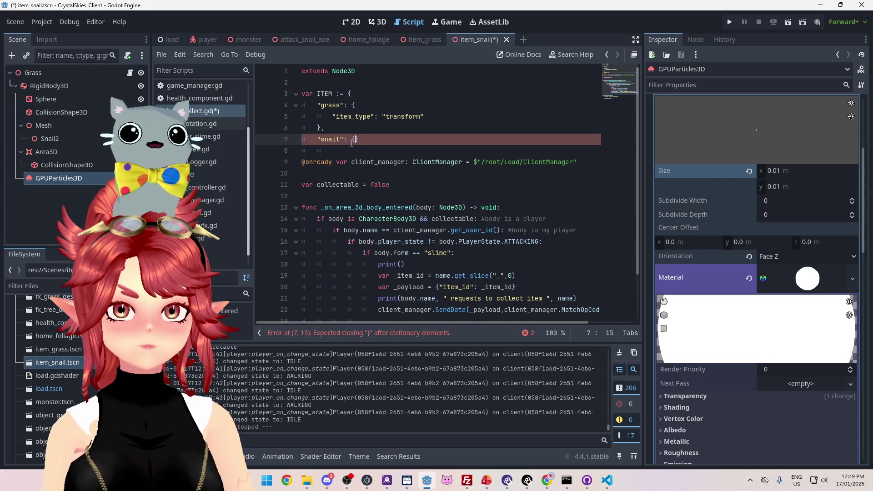
key(Return)
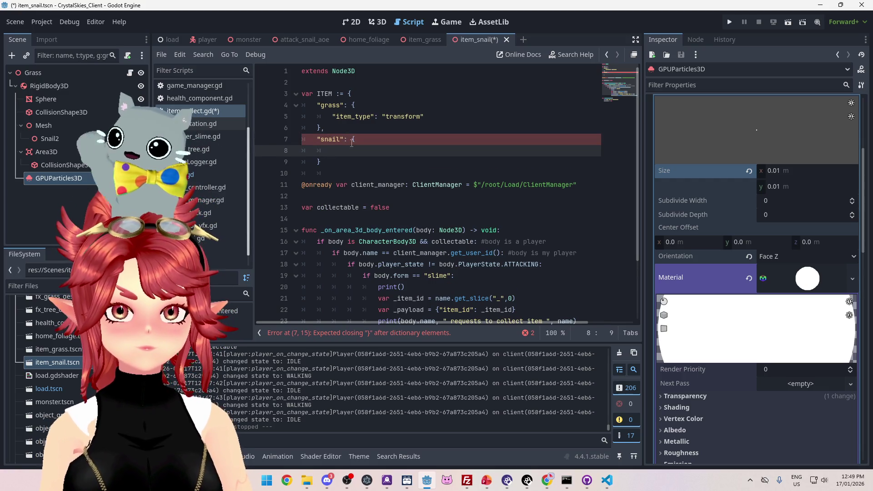
drag(424, 116, 333, 117)
key(ctrl+c)
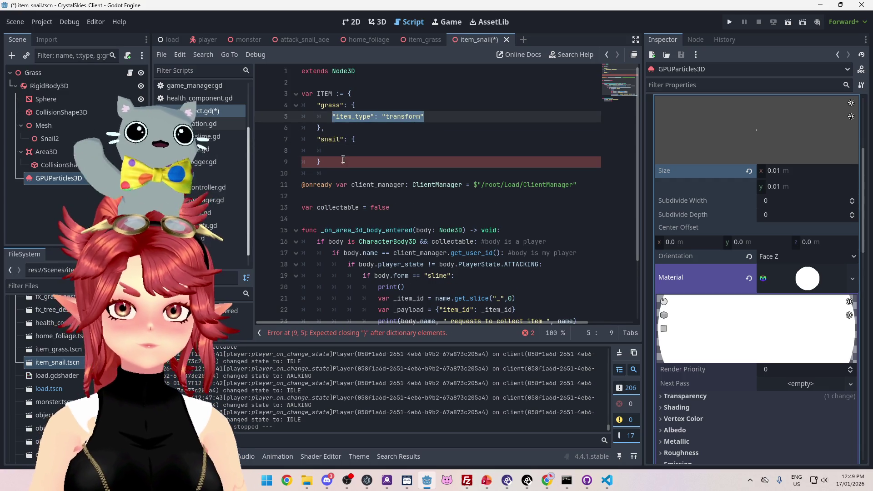
click(346, 150)
key(ctrl+v)
Save item_collect.gd with the new snail entry
click(437, 132)
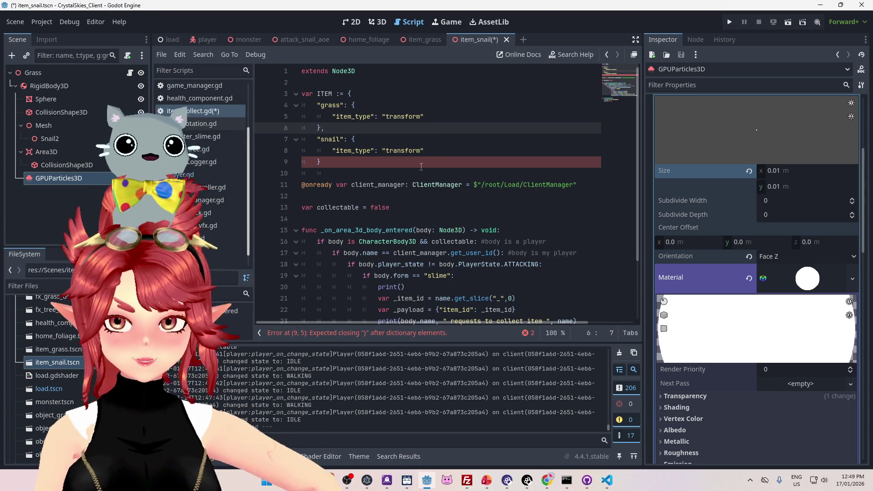
key(ctrl+s)
click(364, 166)
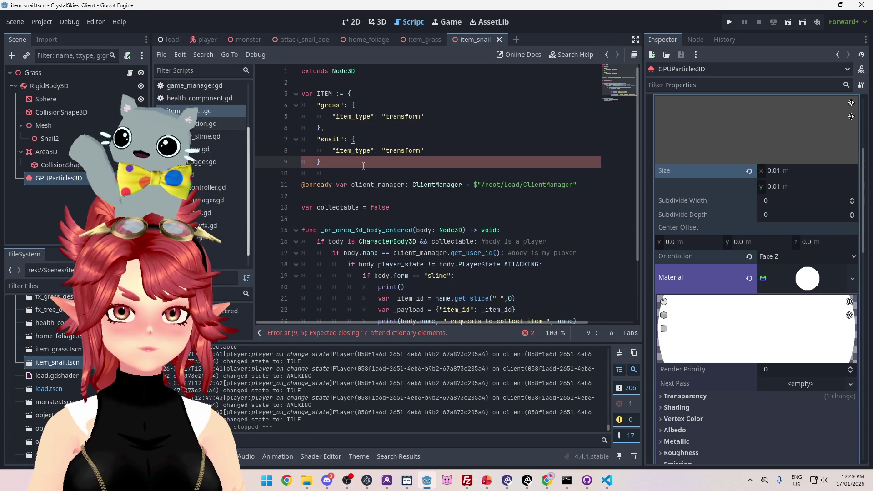
Add a line for the ITEM dictionary's closing brace
key(Return)
text(})
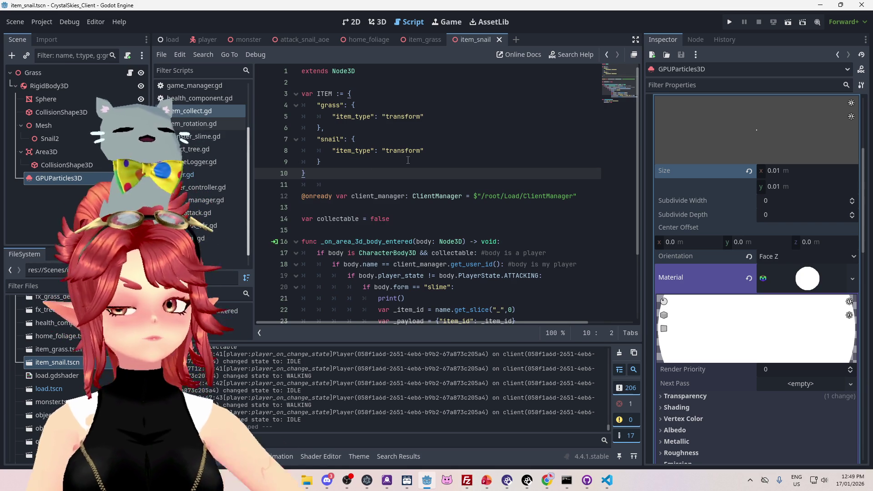
scroll(427, 142, down, 1)
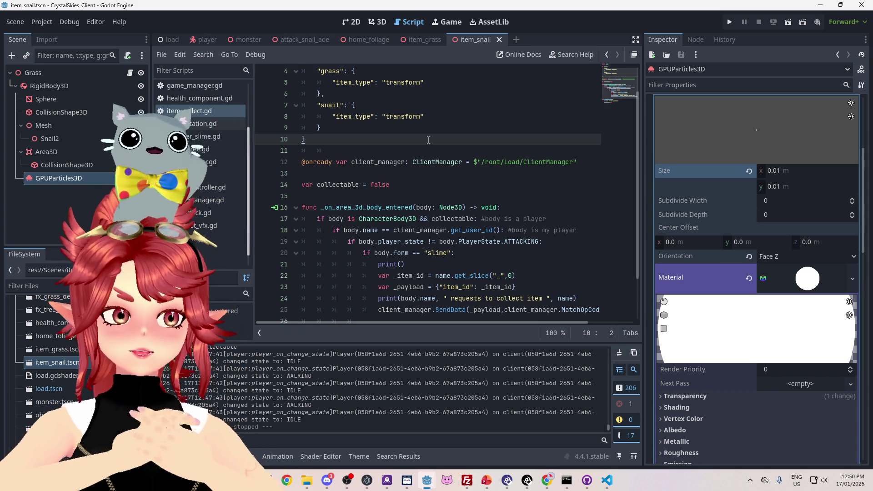
scroll(416, 139, up, 1)
Change grass's item_type value from "transform" to "consumable"
drag(386, 117, 420, 117)
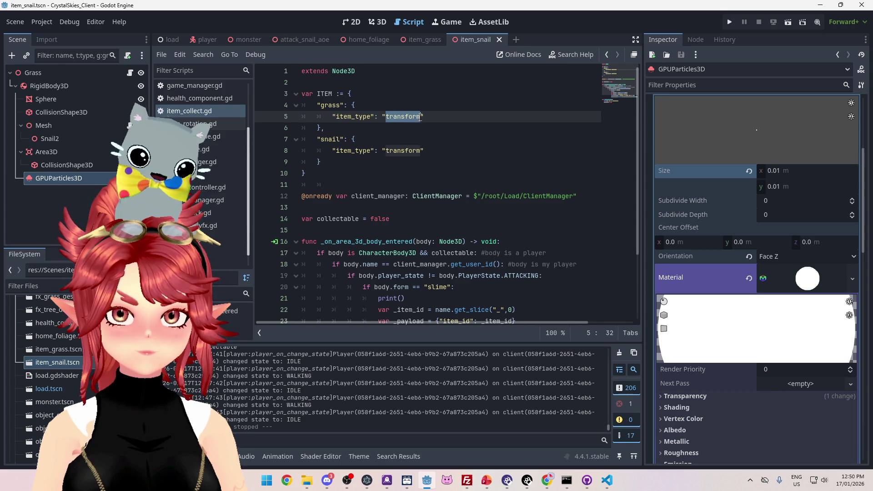
text(consumable)
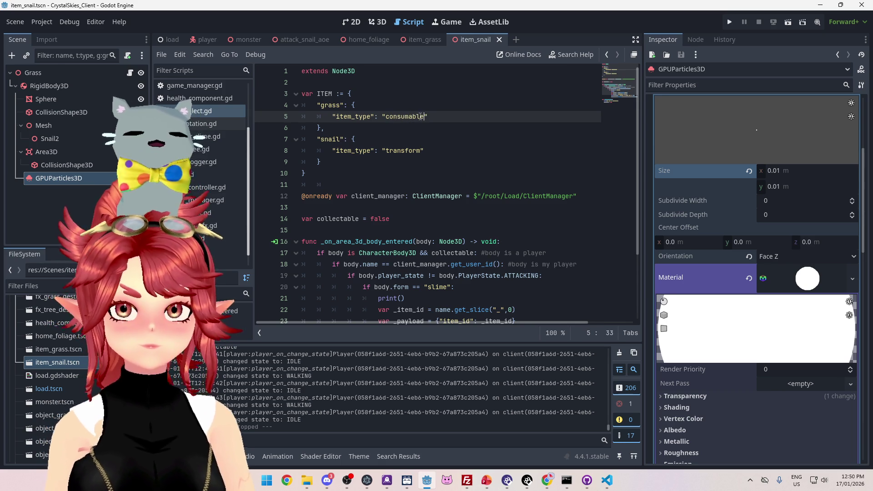
click(434, 142)
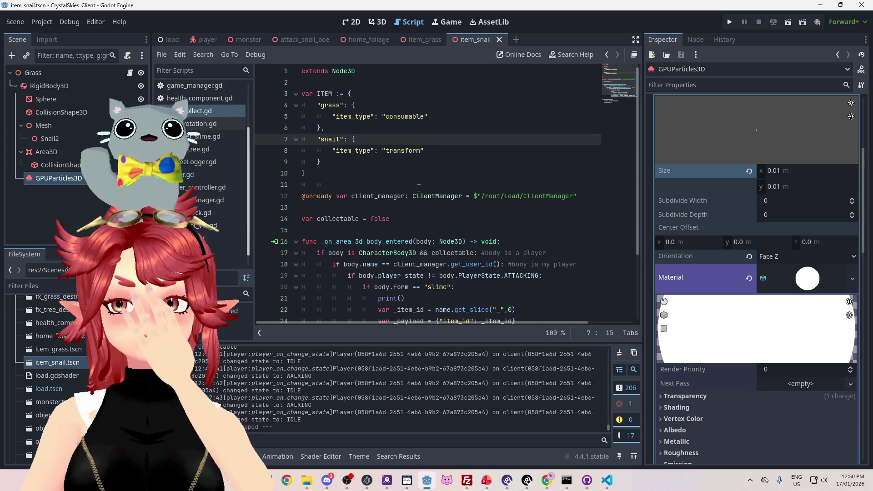
scroll(423, 185, down, 2)
scroll(319, 182, up, 2)
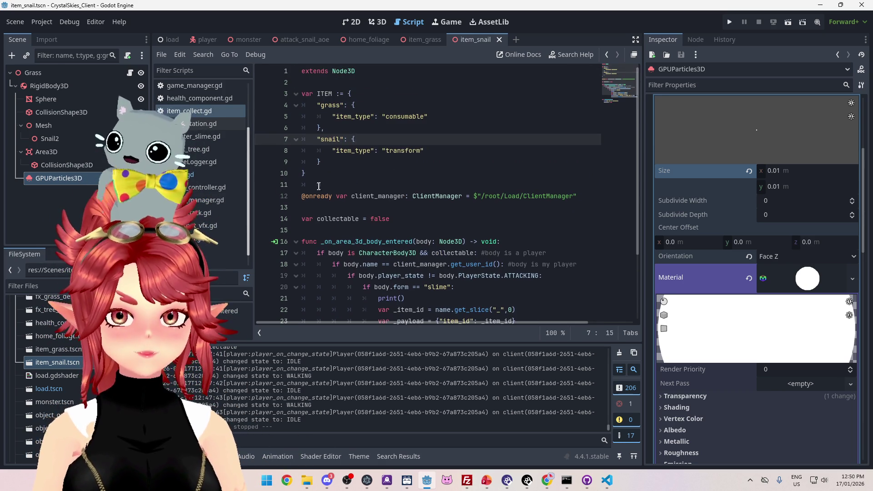
scroll(321, 181, down, 1)
Delete the unfinished if line under the ATTACKING check to clear the parse error
click(424, 187)
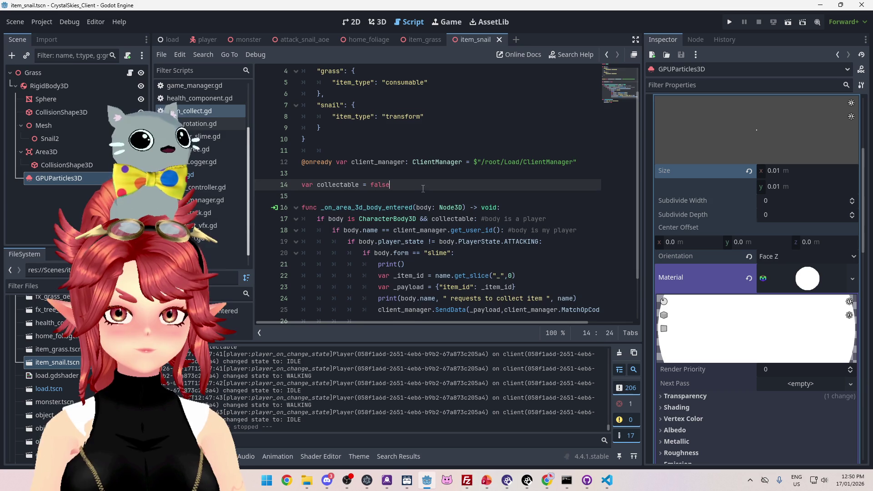
key(Return)
key(BackSpace)
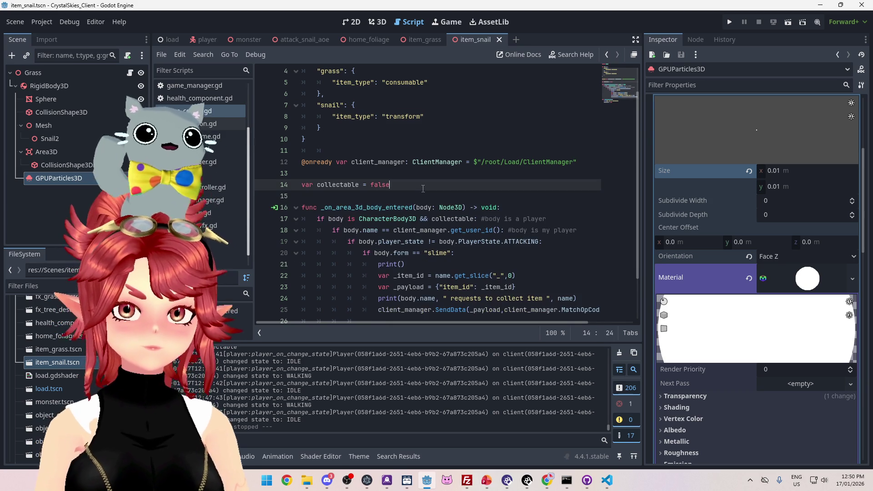
scroll(423, 188, down, 2)
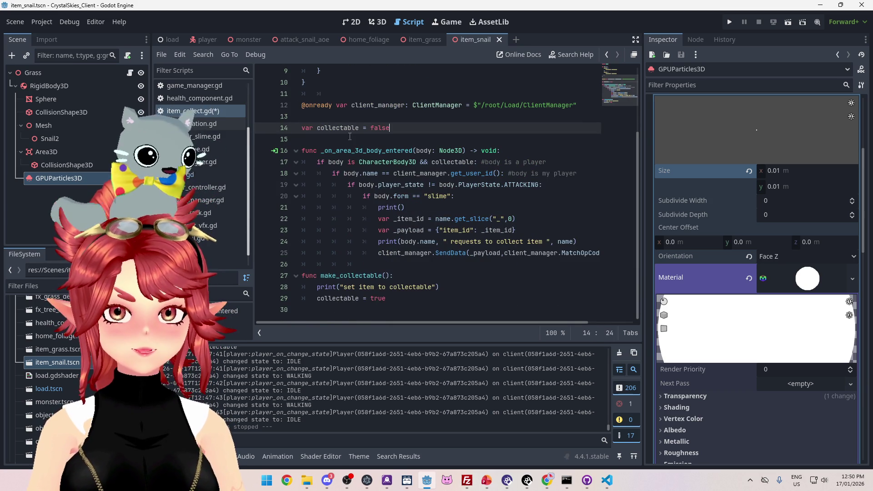
click(552, 186)
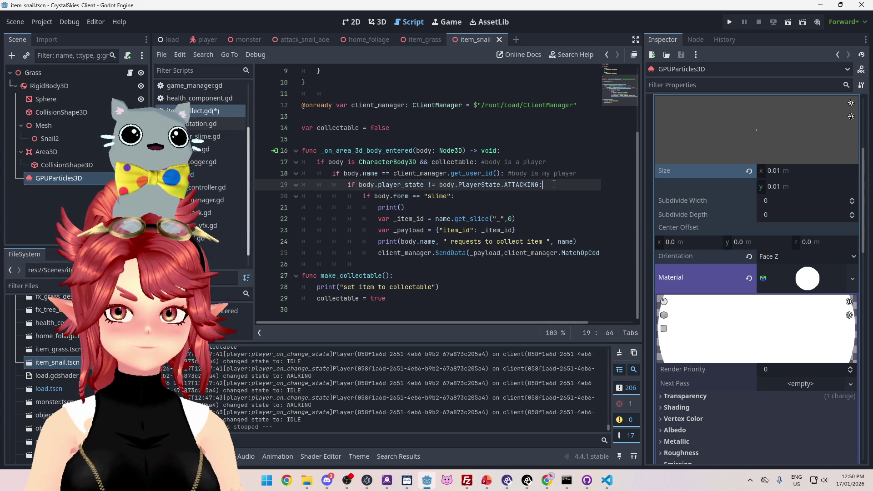
key(Return)
text(if)
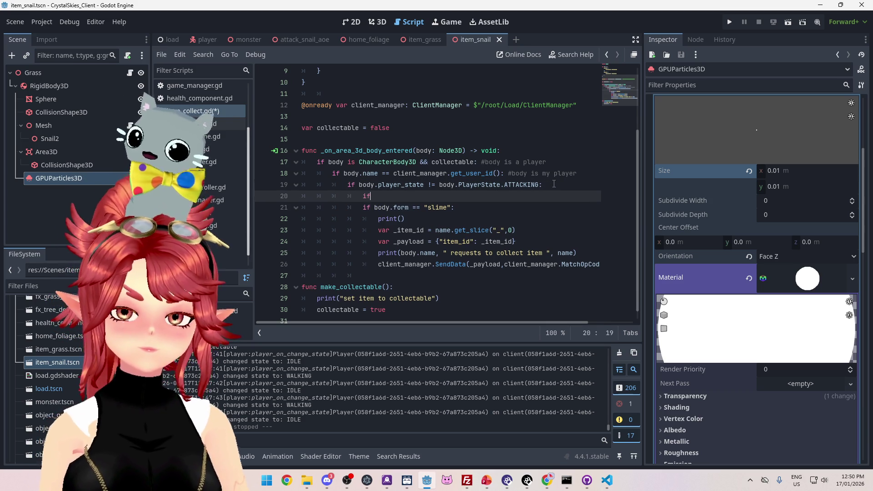
scroll(465, 249, up, 1)
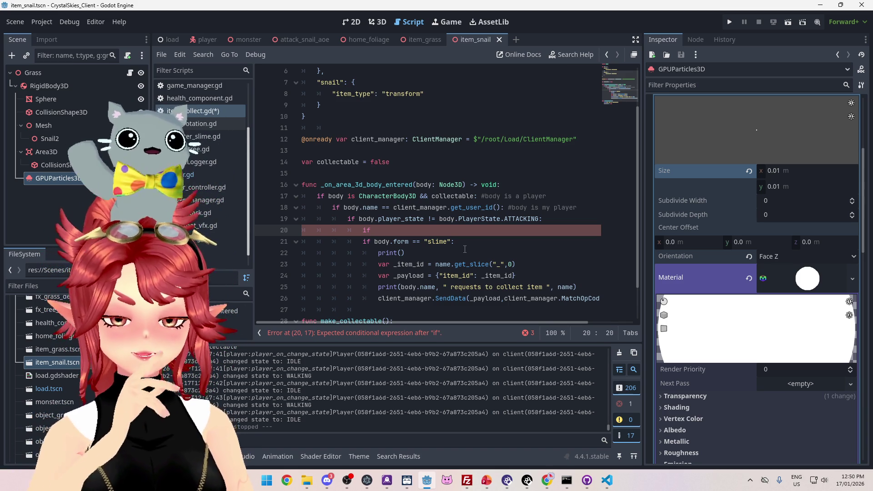
scroll(386, 172, up, 2)
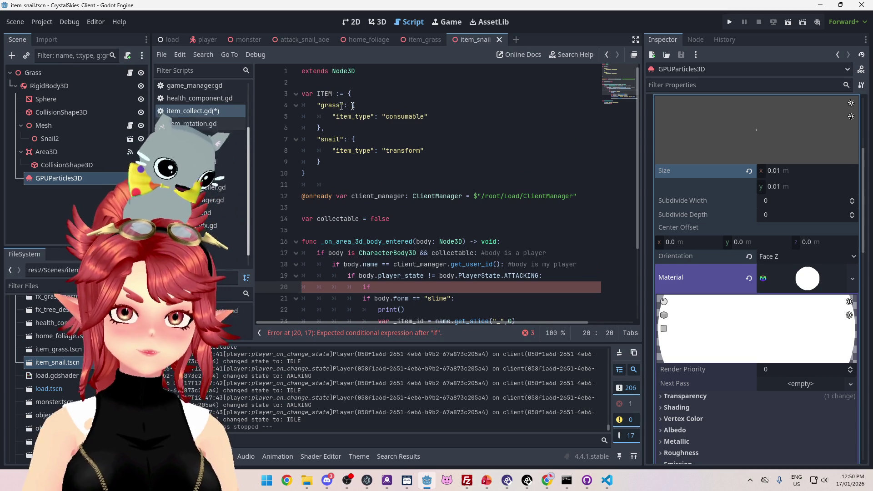
scroll(422, 170, down, 1)
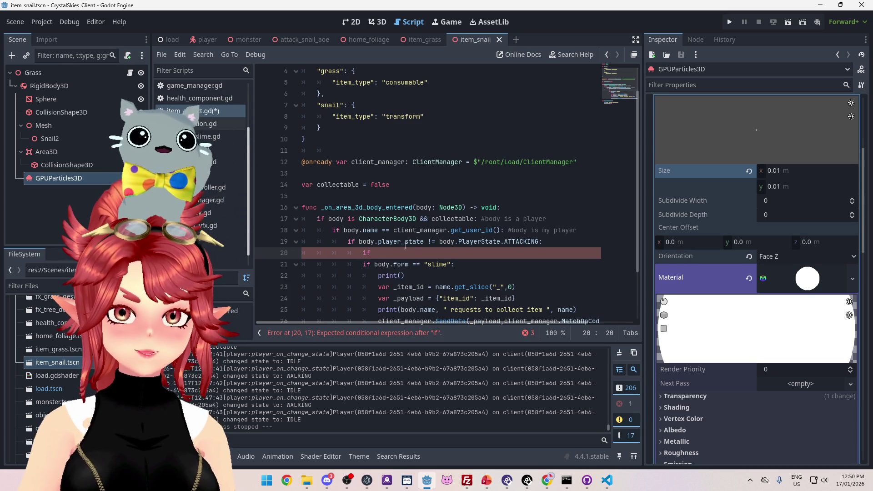
key(BackSpace)
key(BackSpace)
key(BackSpace)
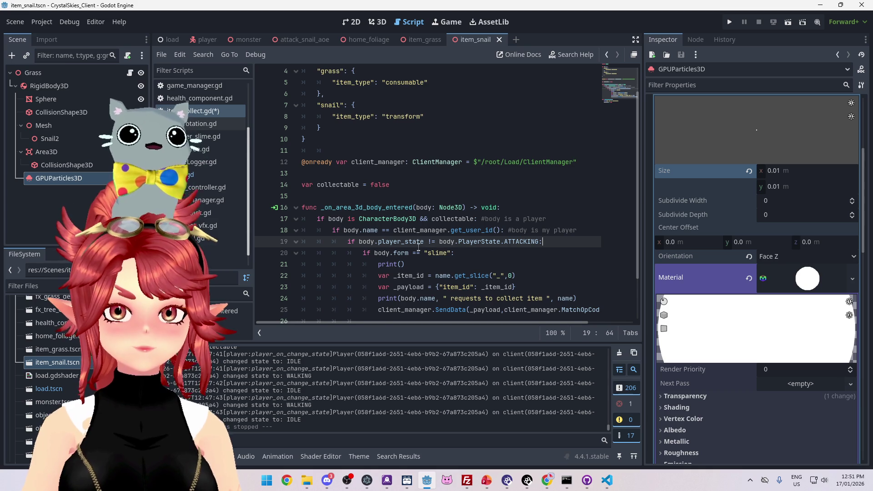
scroll(418, 246, down, 1)
Read the _item_id and get_slice tooltips in item_collect.gd, then open game_manager.gd
mouse_move(478, 323)
mouse_down()
mouse_move(519, 326)
mouse_move(441, 321)
mouse_up()
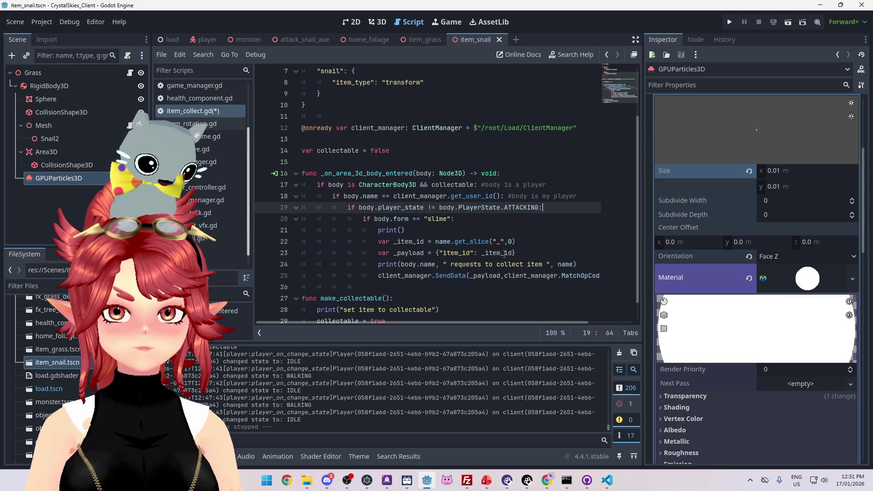
mouse_move(504, 253)
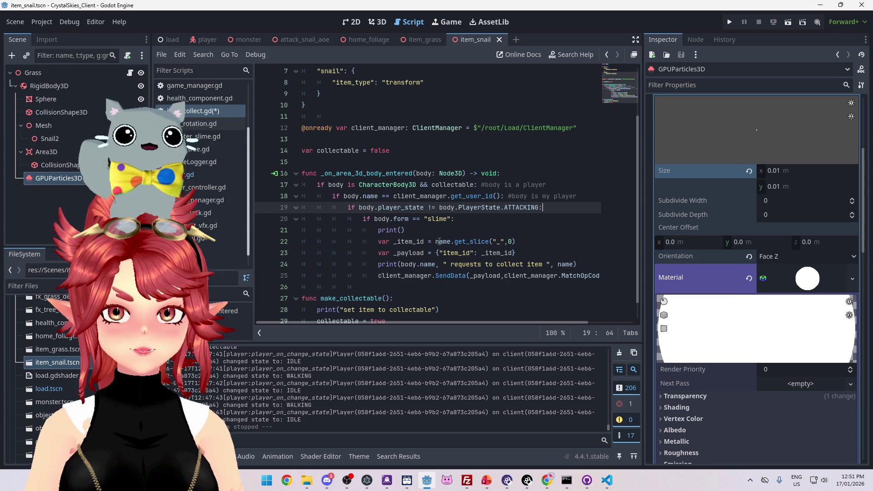
mouse_move(470, 243)
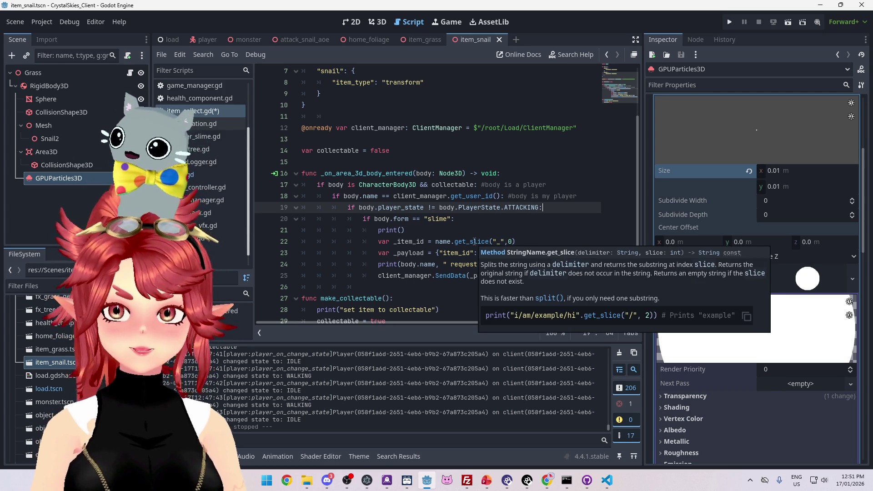
scroll(220, 209, down, 1)
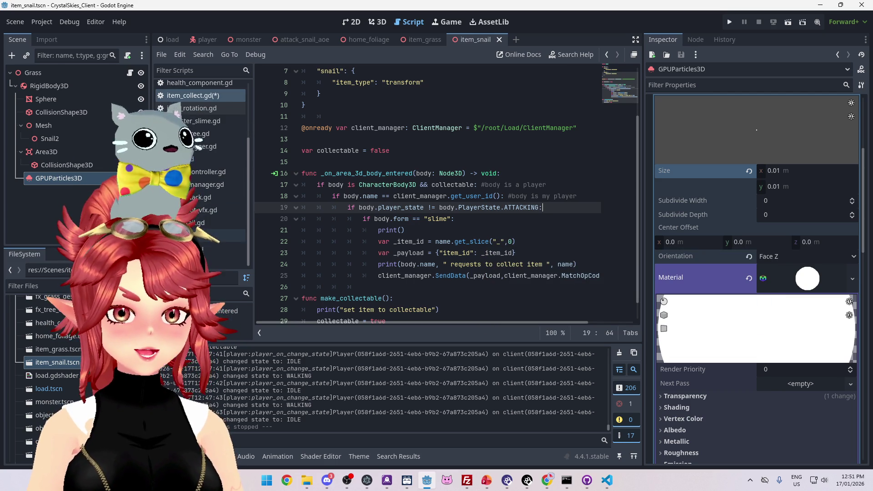
scroll(196, 155, up, 2)
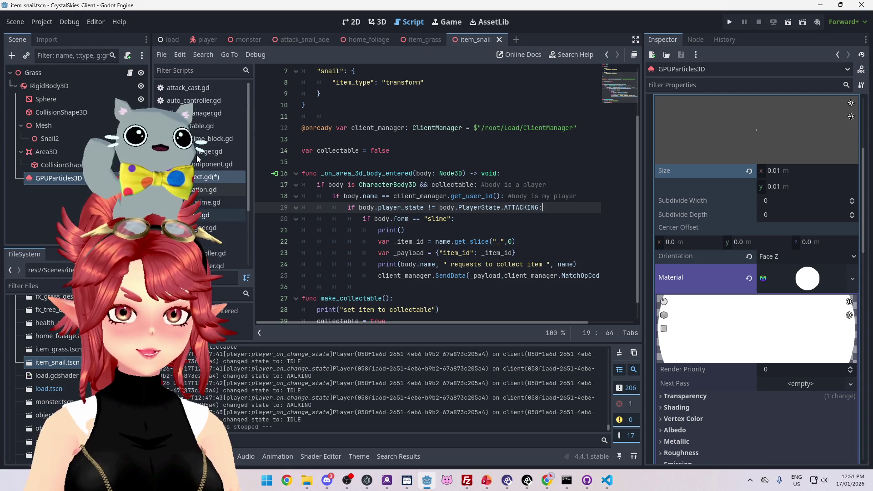
scroll(196, 155, up, 2)
scroll(191, 110, up, 2)
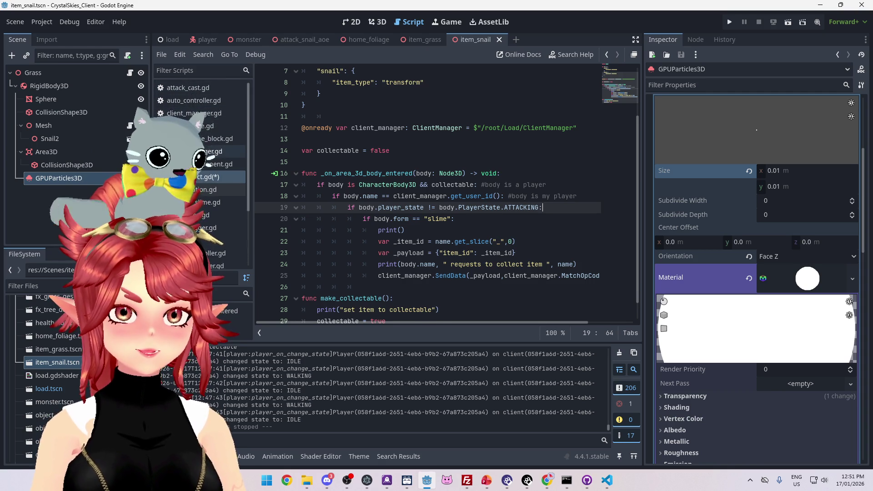
click(204, 151)
Scroll game_manager.gd to spawn_item and highlight str(item_id) on line 418
click(318, 196)
mouse_move(637, 217)
mouse_down()
mouse_move(628, 304)
mouse_move(624, 255)
mouse_move(626, 264)
mouse_up()
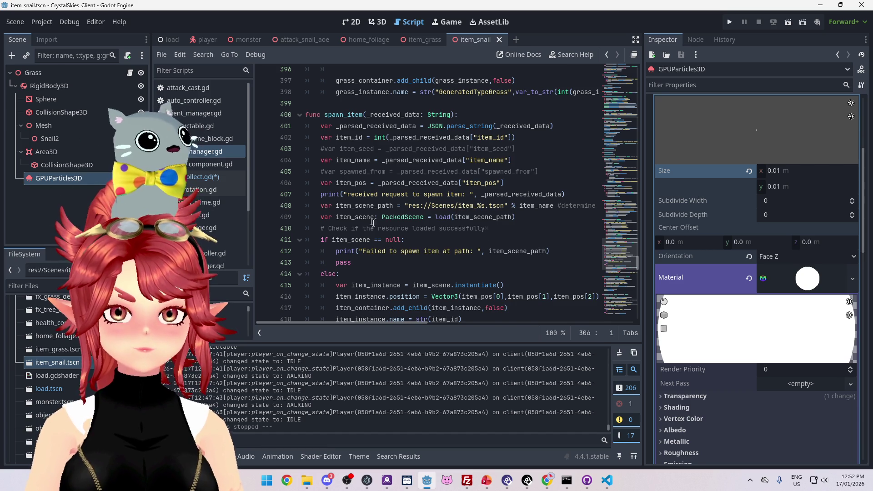
scroll(435, 280, down, 1)
scroll(435, 280, down, 1)
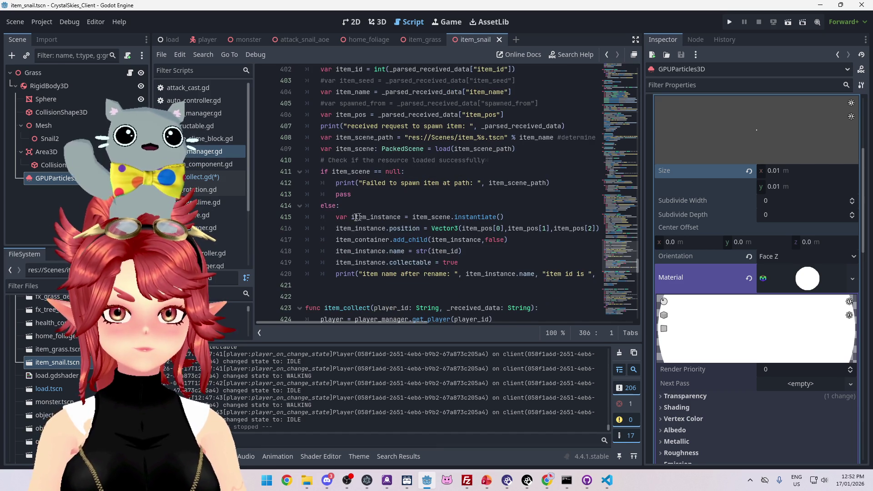
drag(466, 252, 414, 251)
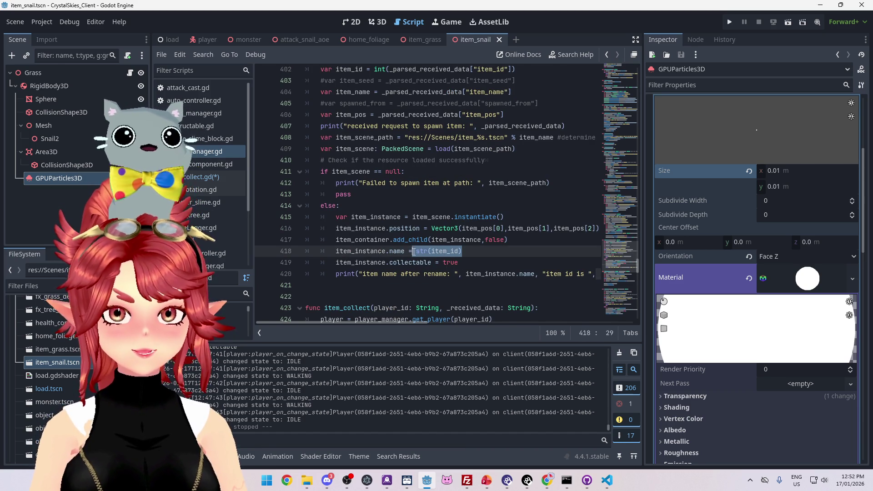
click(454, 251)
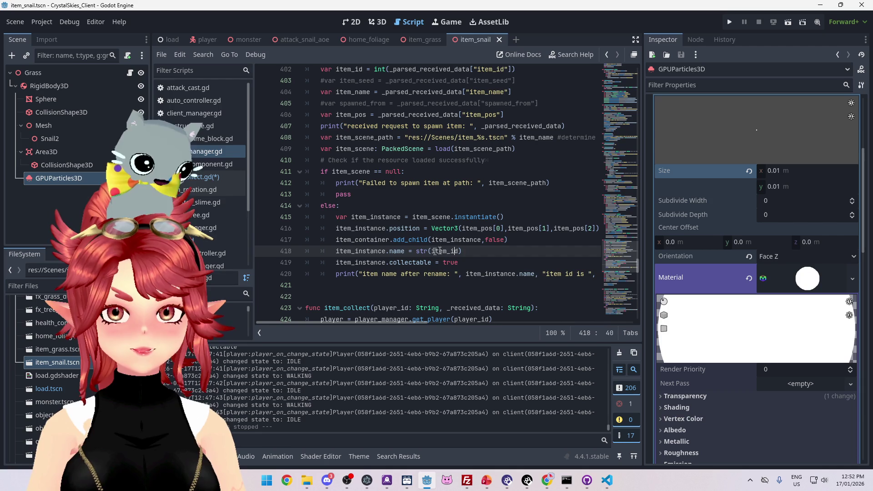
Review the rest of spawn_item, then bring nk_lobbyhandler.ts forward in Visual Studio Code
scroll(480, 283, up, 1)
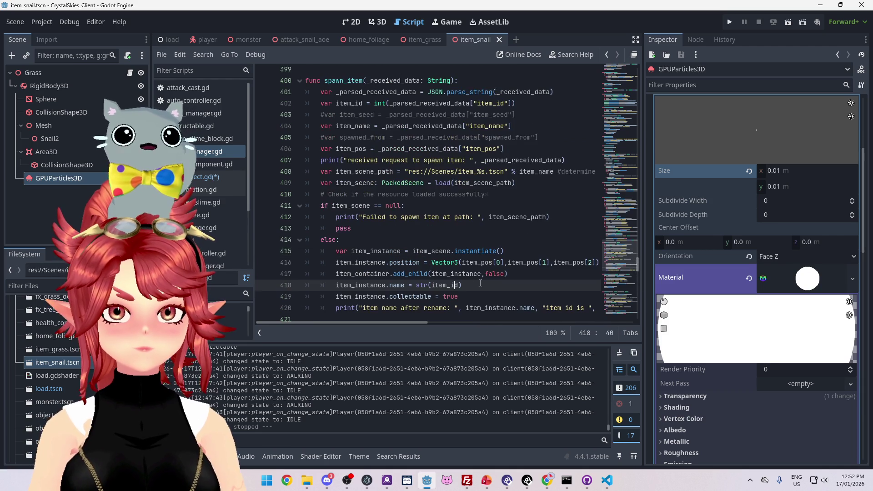
scroll(354, 134, up, 1)
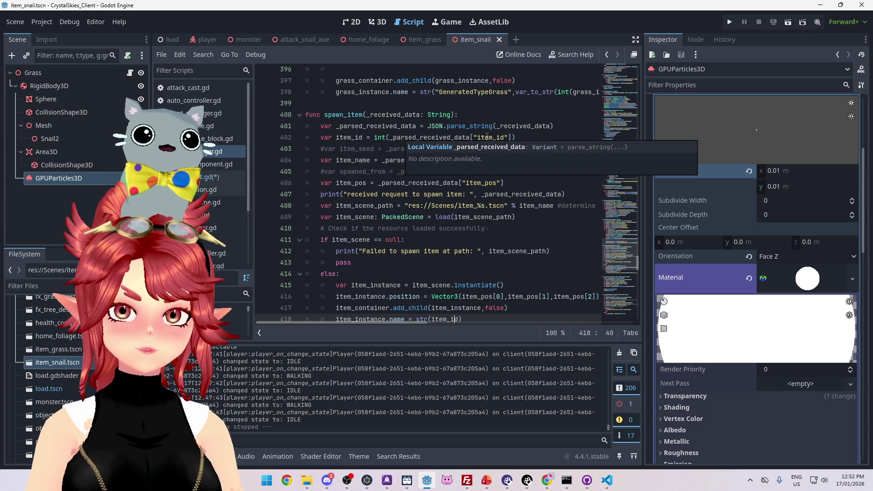
scroll(493, 205, down, 2)
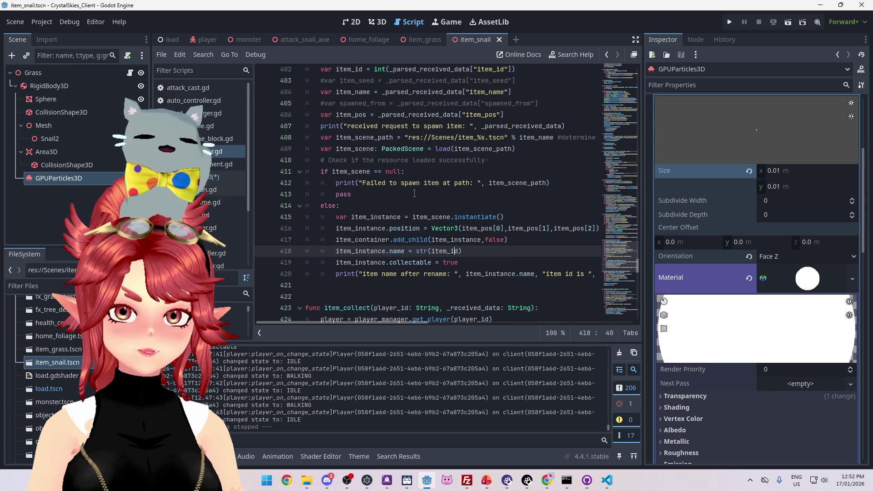
mouse_move(427, 323)
mouse_down()
mouse_move(482, 329)
mouse_move(408, 326)
mouse_up()
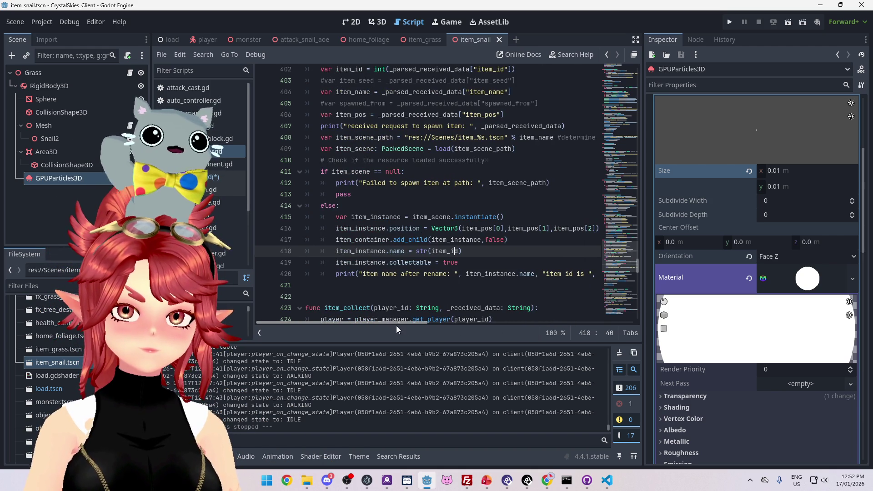
scroll(450, 286, up, 1)
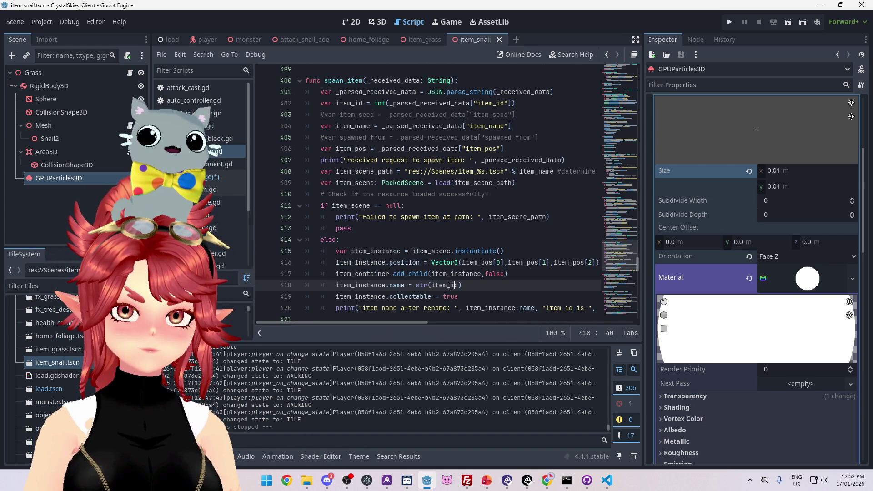
scroll(449, 286, down, 1)
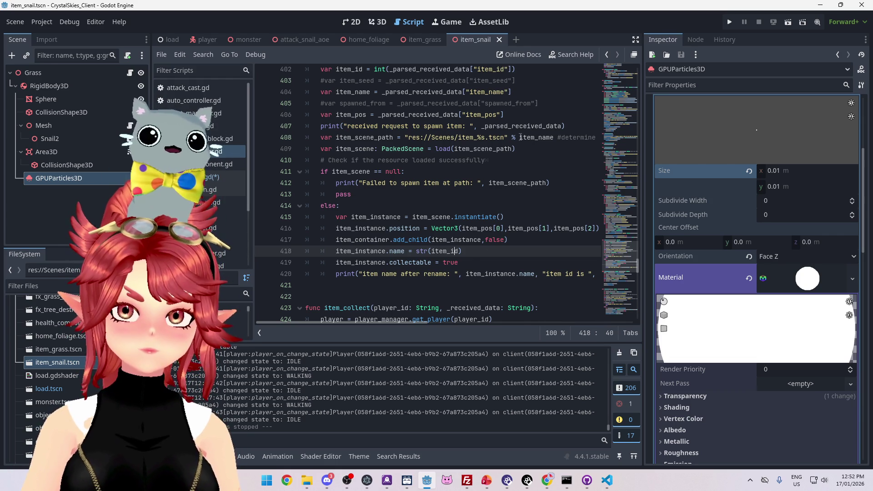
scroll(532, 213, up, 2)
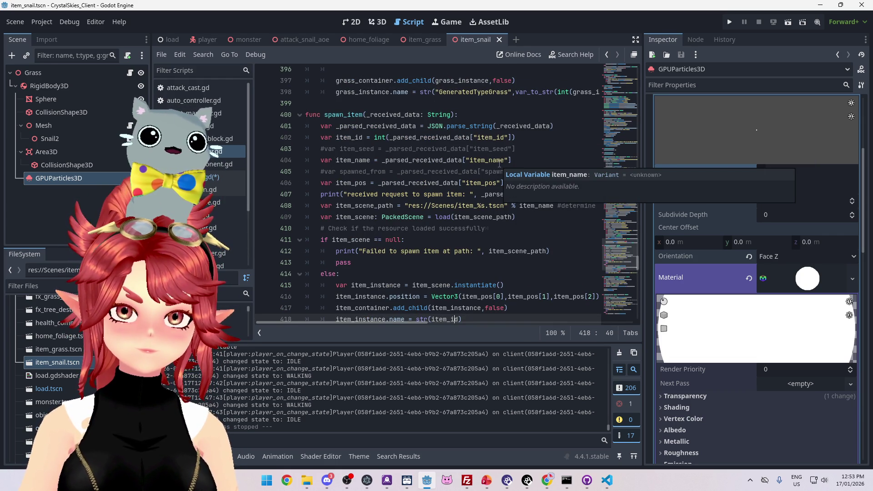
click(609, 486)
Locate SpawnItemFromGrass and select item_name[i] in its spawn payload on line 490
scroll(347, 243, up, 5)
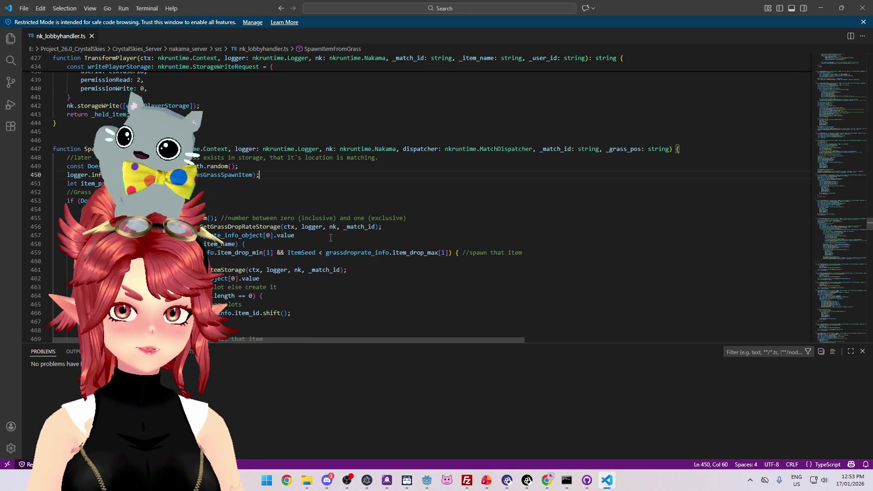
scroll(347, 243, up, 4)
scroll(318, 218, down, 15)
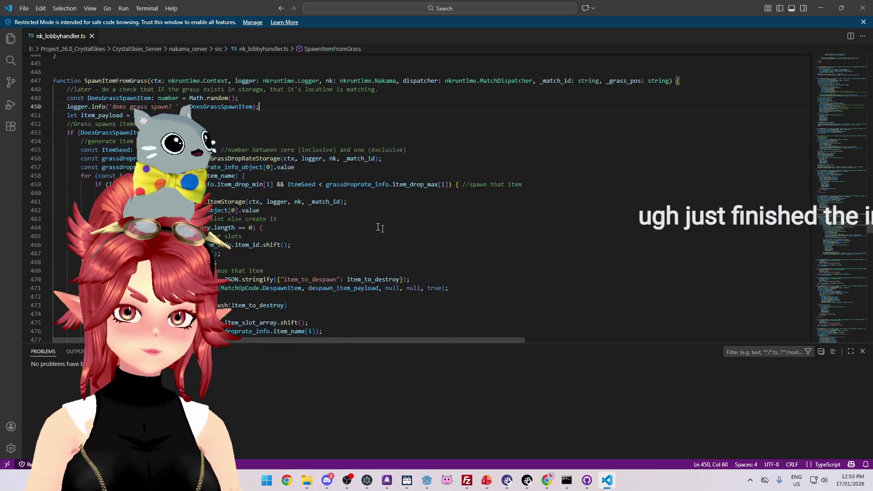
scroll(268, 325, up, 1)
scroll(453, 236, down, 5)
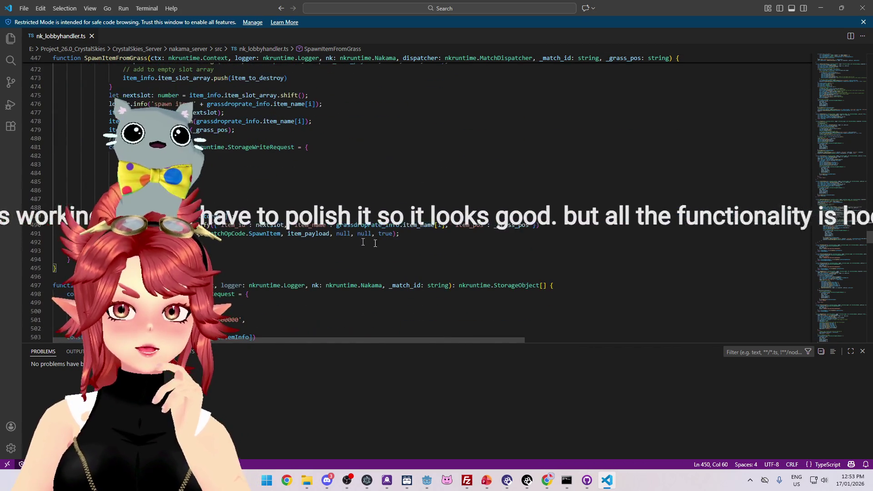
click(453, 236)
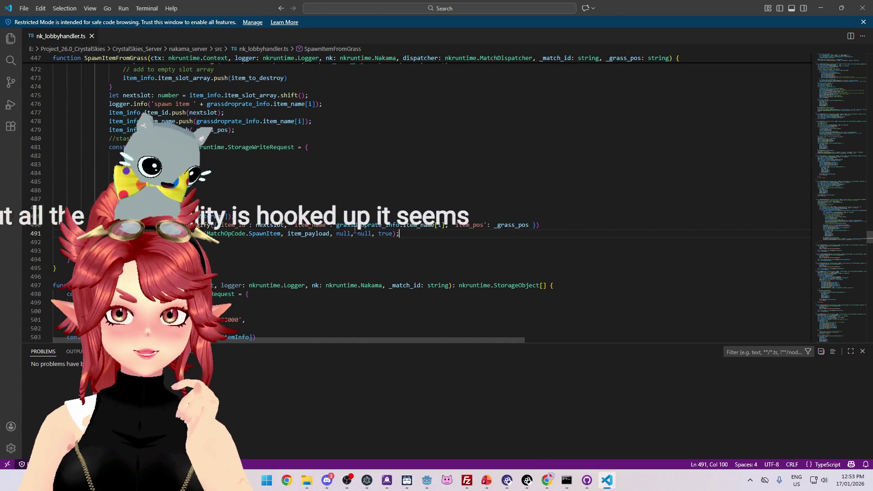
drag(403, 226, 448, 225)
Review the surrounding server code, then bring the browser forward
scroll(359, 211, up, 5)
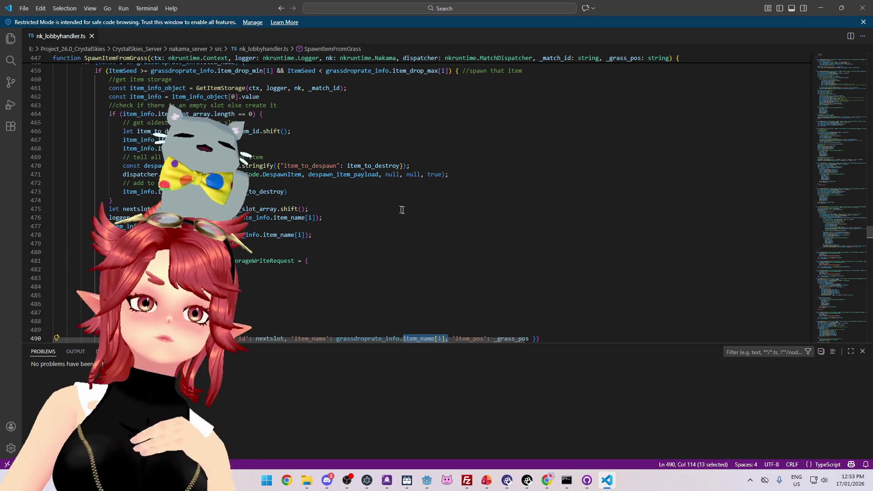
scroll(400, 207, down, 1)
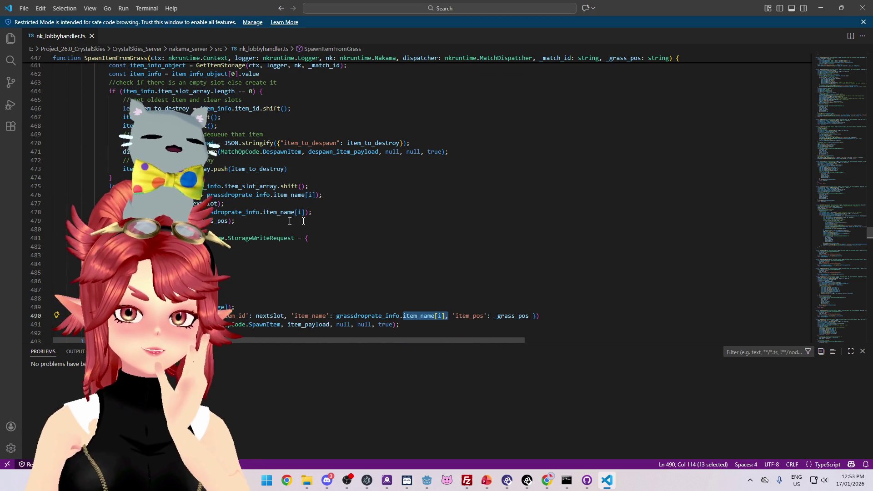
scroll(320, 214, up, 1)
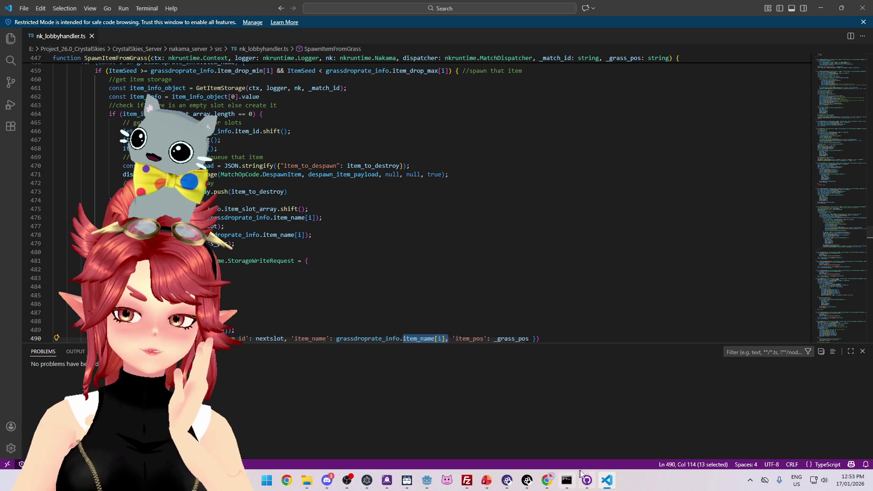
click(545, 480)
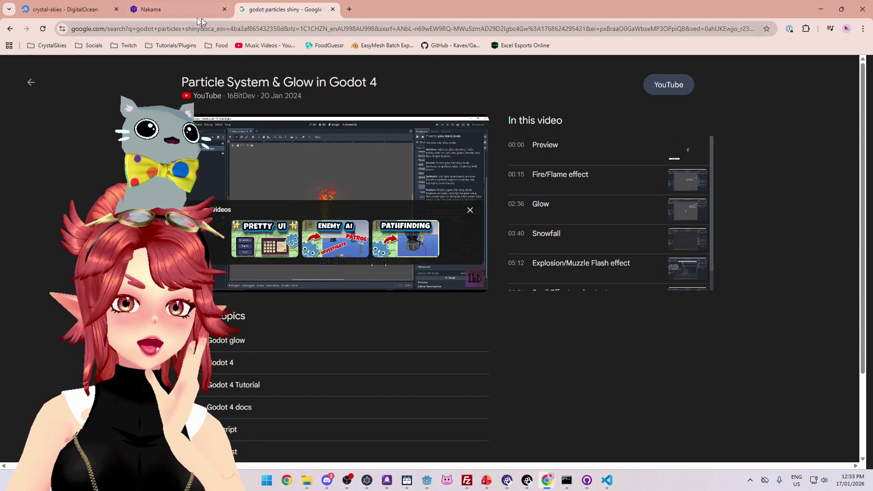
Sign in to Nakama Console, inspect the settings/grassdroprate storage object, then return to VS Code
click(219, 10)
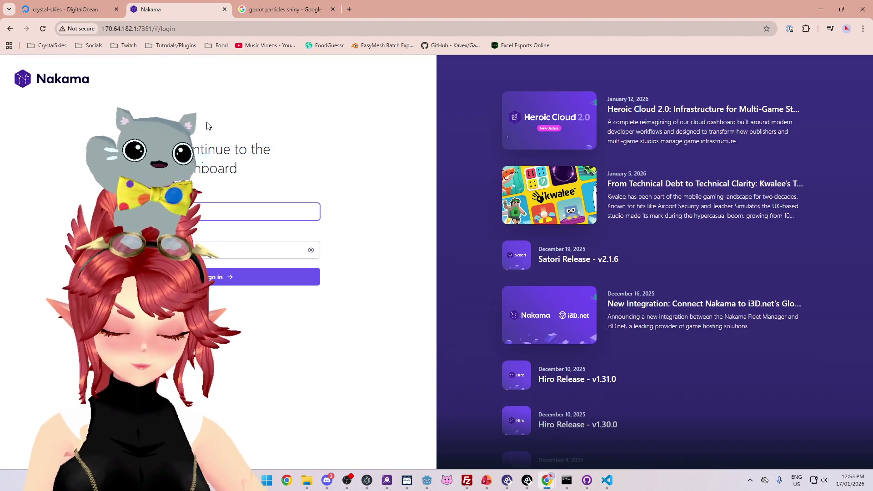
key(Tab)
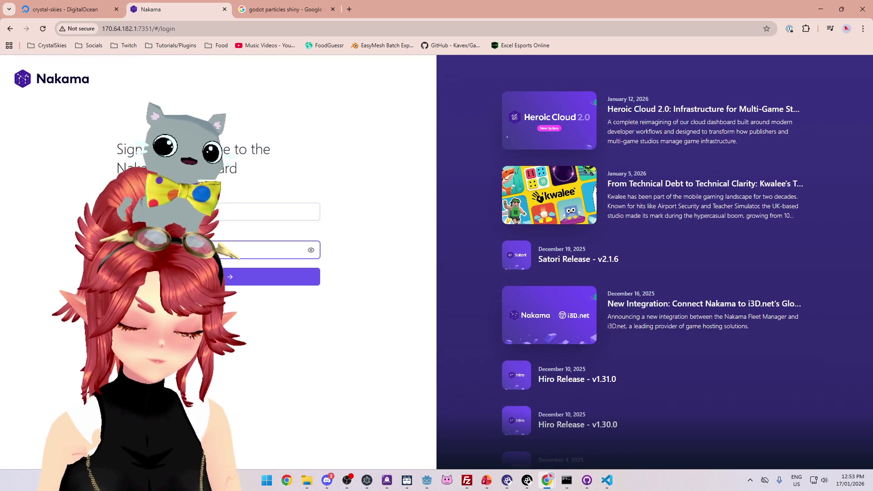
key(Return)
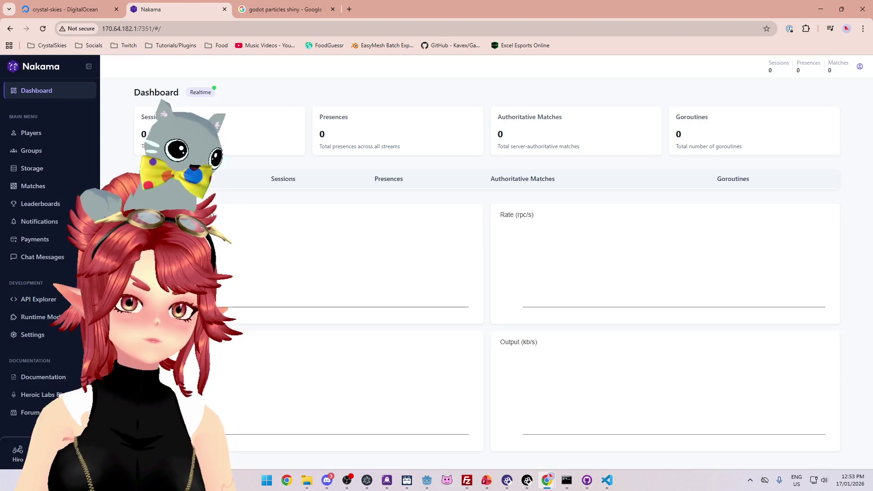
click(59, 169)
click(318, 166)
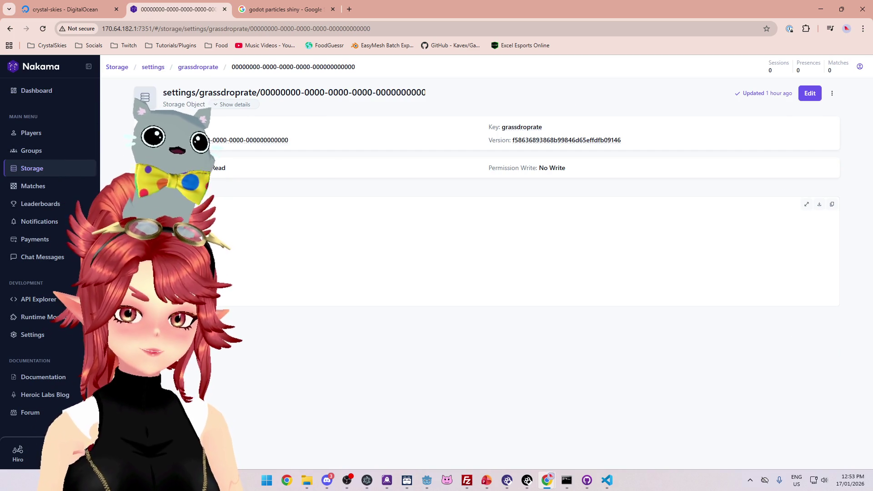
key(alt+Tab)
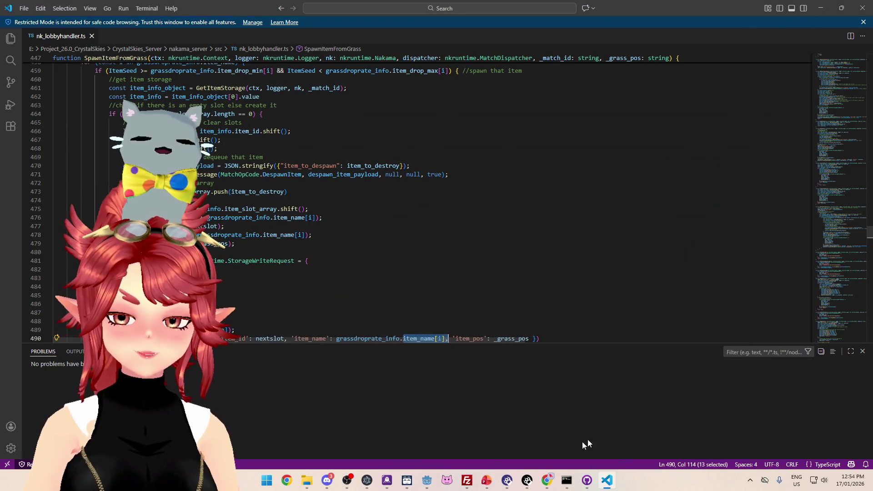
Delete the commented-out item_seed and spawned_from lines from spawn_item in game_manager.gd
click(426, 481)
drag(512, 160, 372, 160)
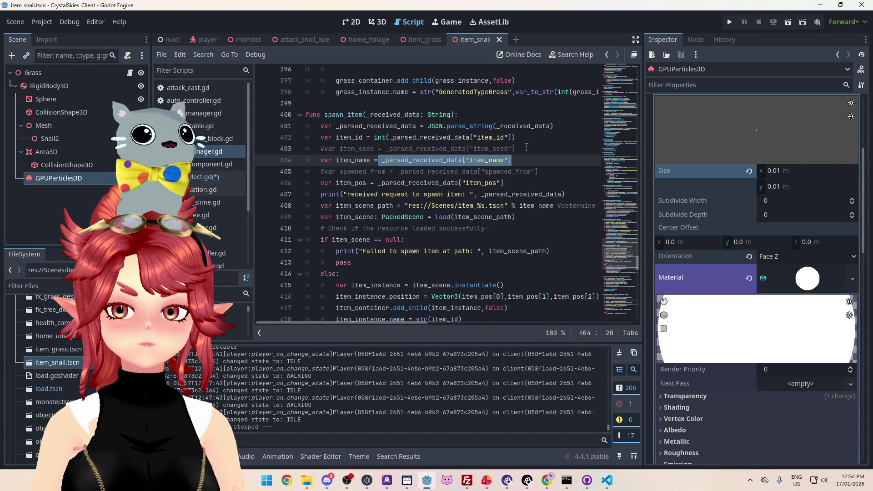
click(514, 149)
key(shift+Up)
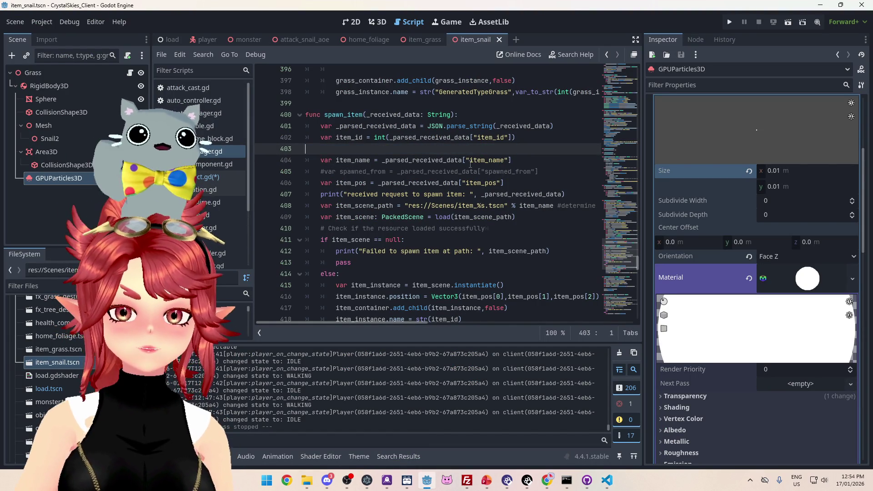
key(BackSpace)
drag(539, 160, 306, 160)
key(BackSpace)
key(BackSpace)
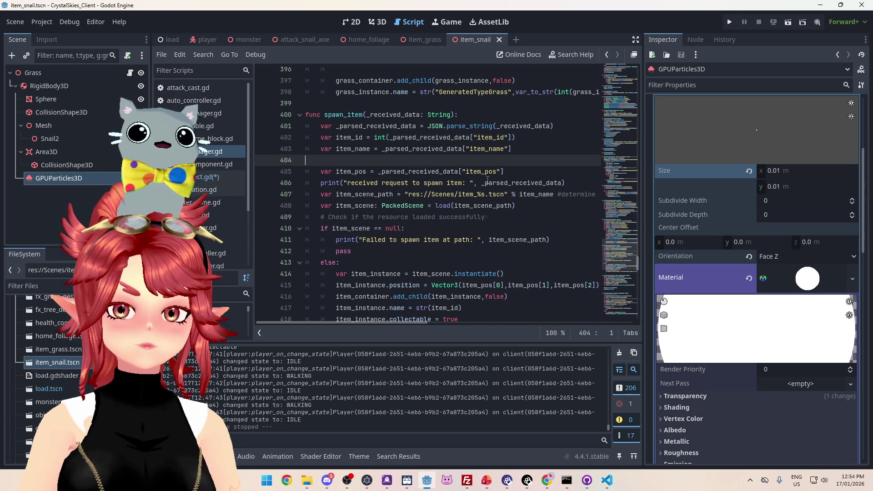
Review the item scene loading from res://Scenes/item_%s.tscn, then switch to the item_grass scene
scroll(402, 136, down, 1)
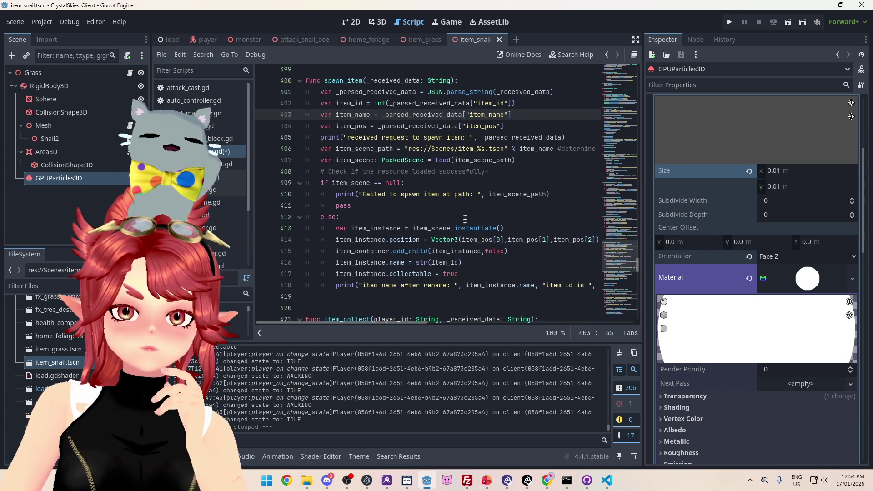
mouse_move(400, 264)
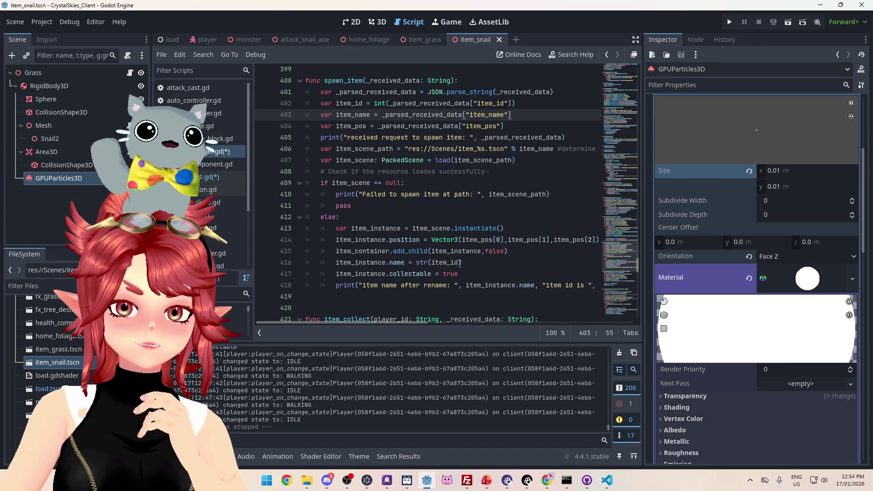
scroll(431, 321, right, 3)
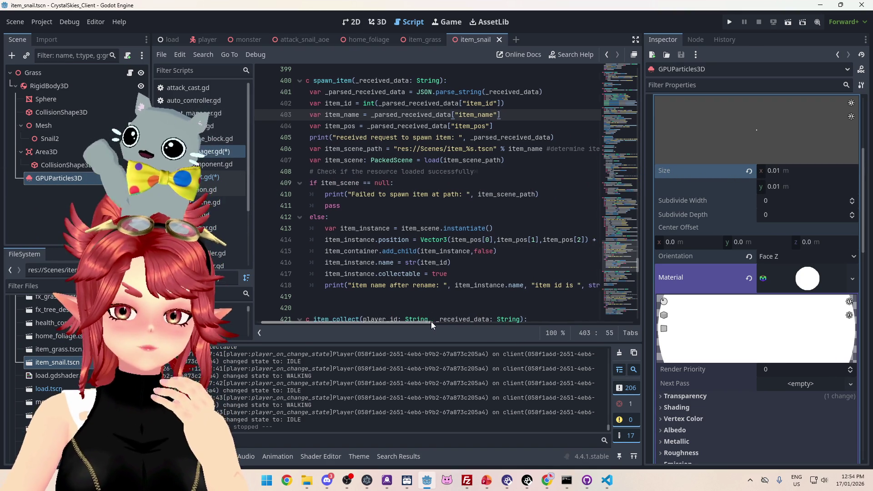
scroll(434, 324, left, 3)
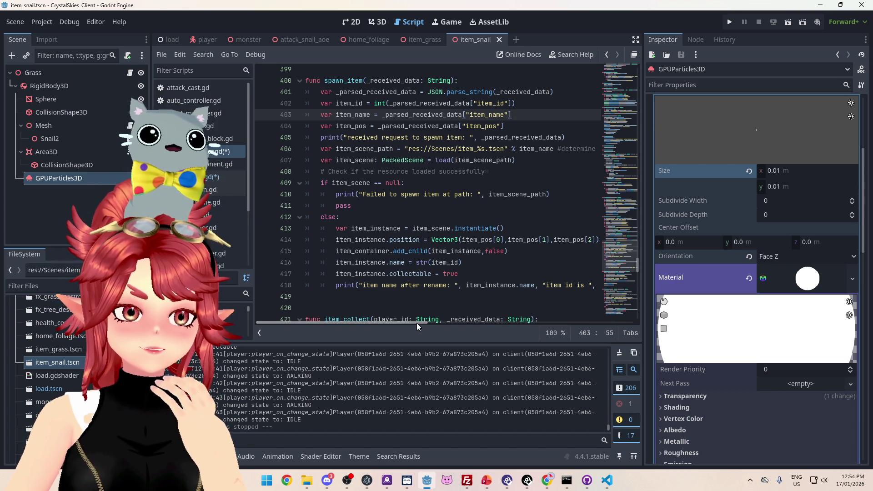
mouse_move(416, 323)
mouse_down()
mouse_move(476, 329)
mouse_move(388, 323)
mouse_up()
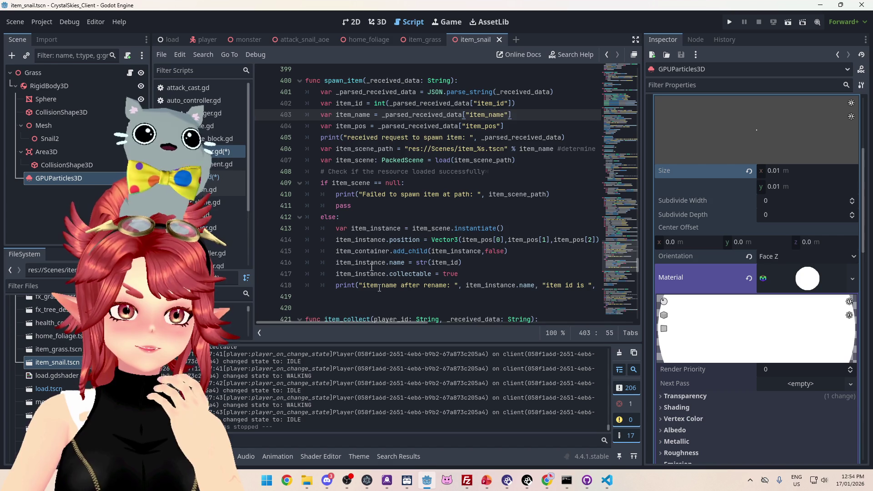
scroll(427, 235, up, 1)
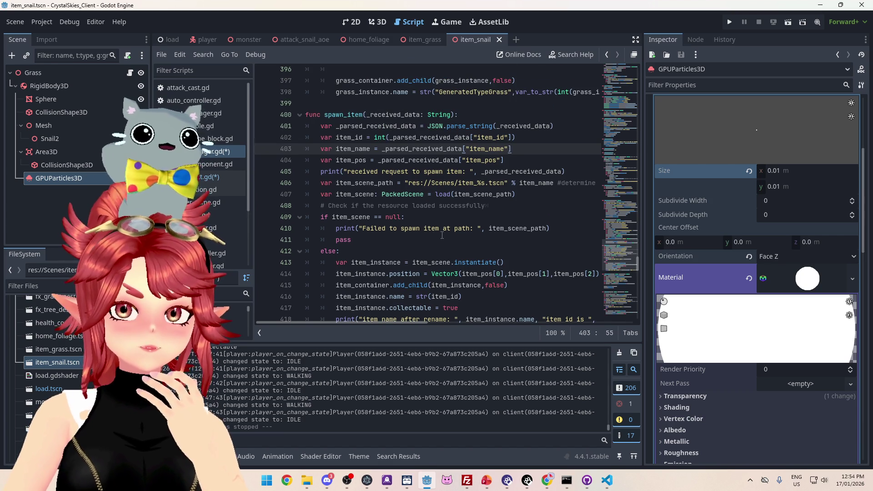
scroll(442, 235, down, 1)
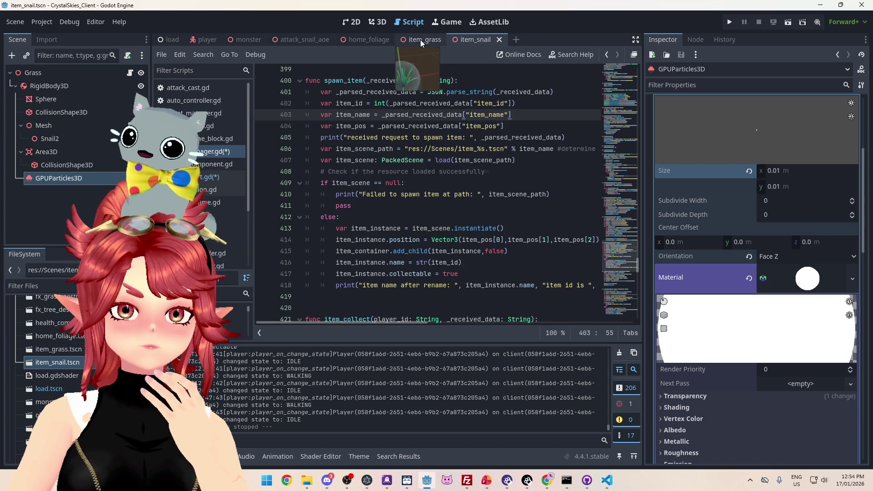
click(420, 40)
Open the grass item's item_collect.gd and scroll to the slime form check in _on_area_3d_body_entered
click(130, 73)
scroll(483, 212, up, 2)
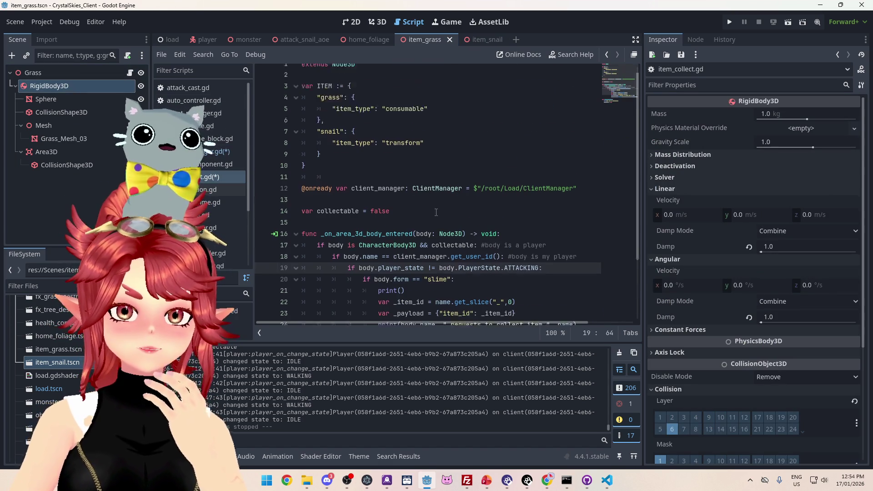
scroll(361, 173, down, 2)
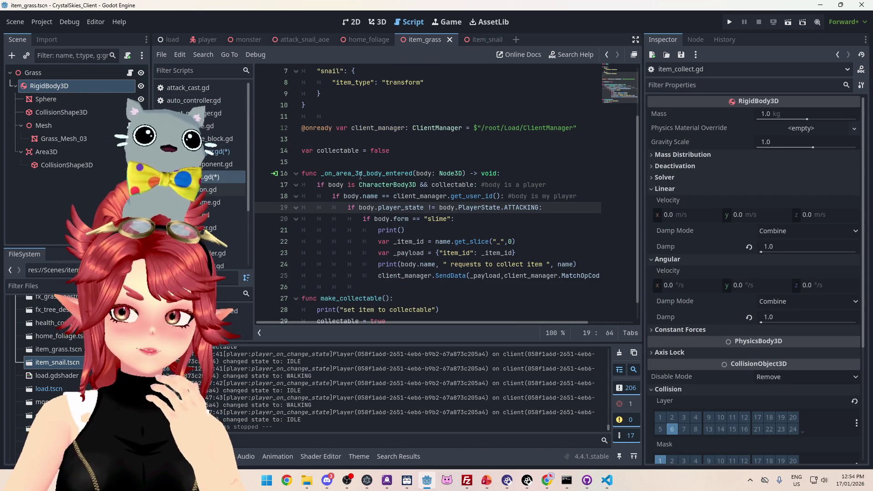
scroll(360, 177, up, 2)
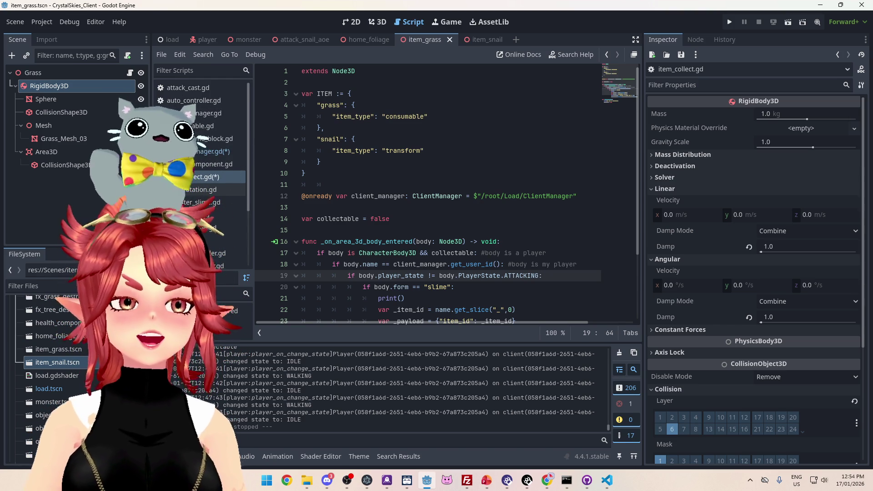
scroll(482, 203, down, 3)
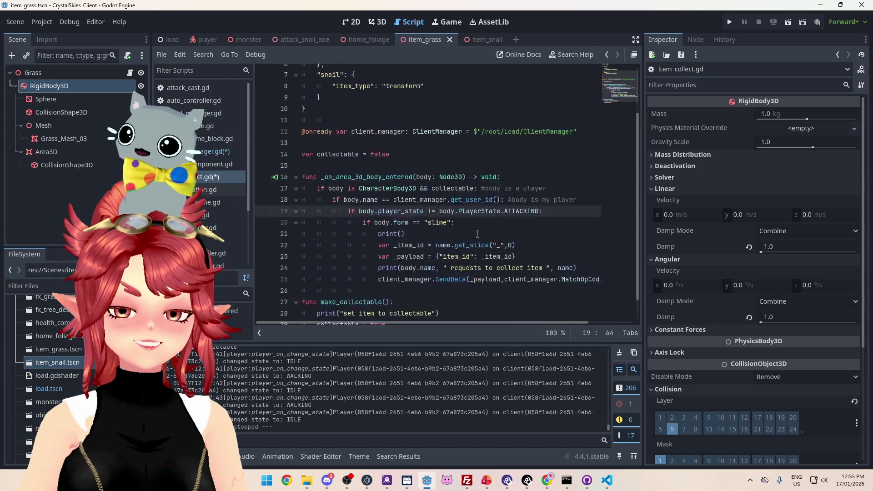
click(475, 198)
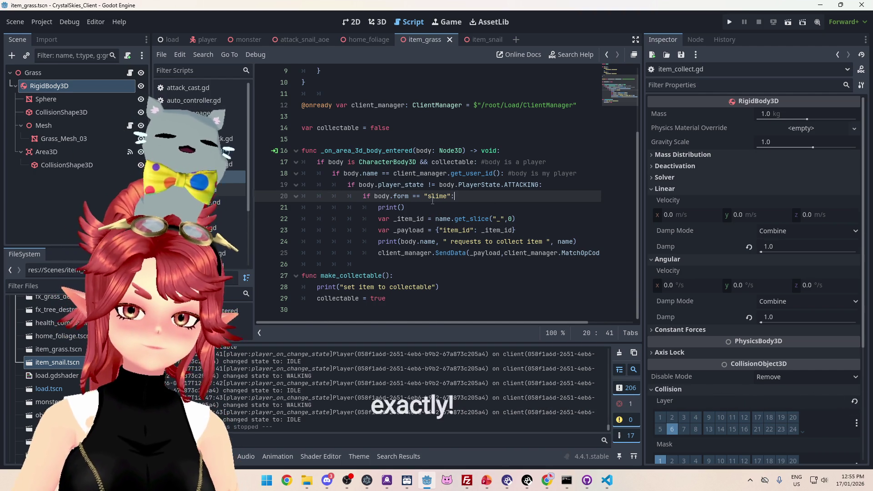
Delete the empty print() call on line 21 and save
scroll(435, 205, up, 1)
scroll(433, 200, down, 1)
drag(414, 207, 260, 214)
key(BackSpace)
key(BackSpace)
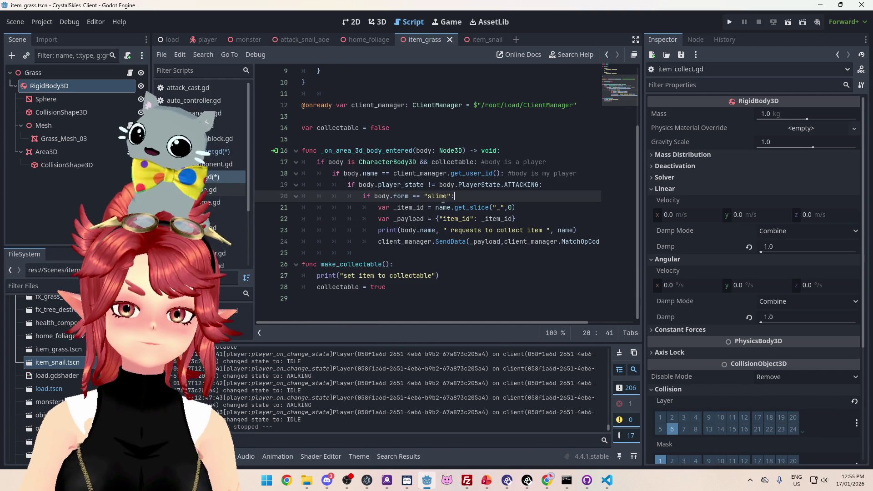
key(ctrl+s)
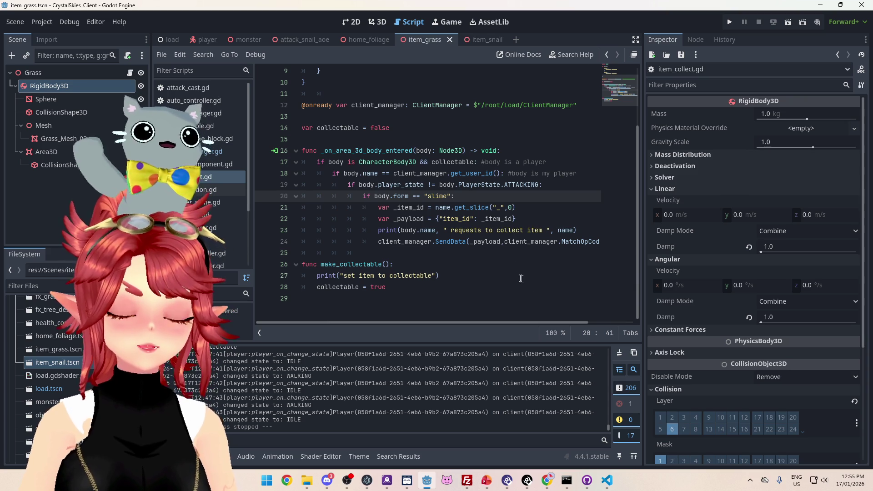
Switch to the item_snail scene and go to the blank line below extends Node3D
click(505, 162)
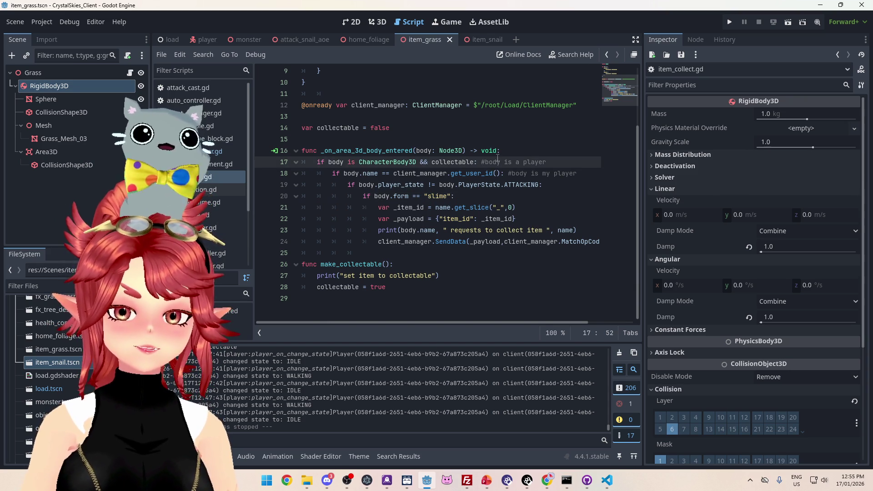
click(480, 41)
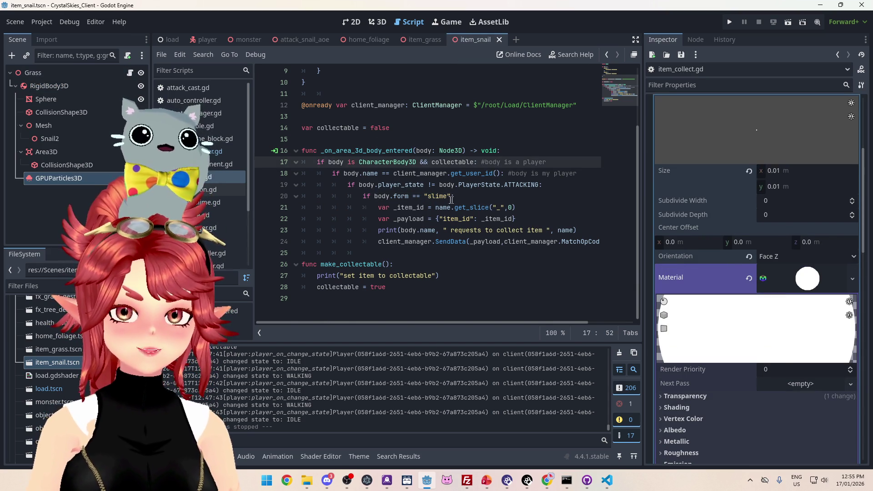
scroll(400, 167, up, 3)
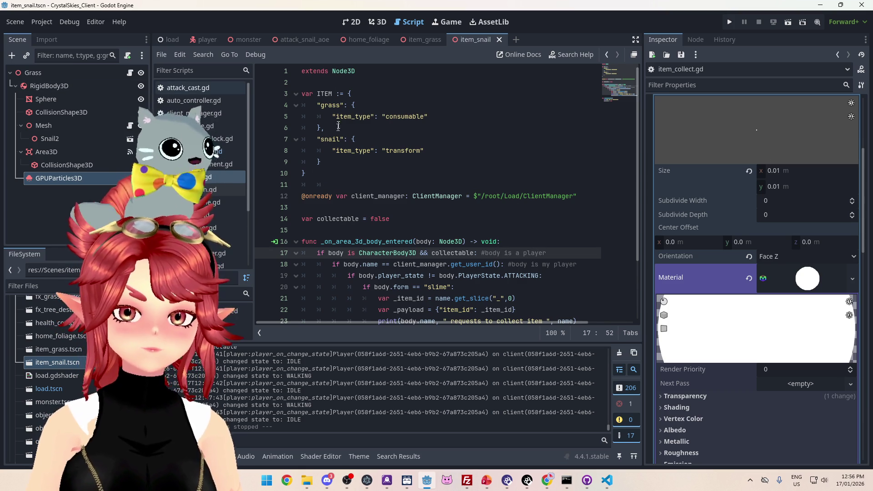
click(330, 82)
key(Return)
text(@)
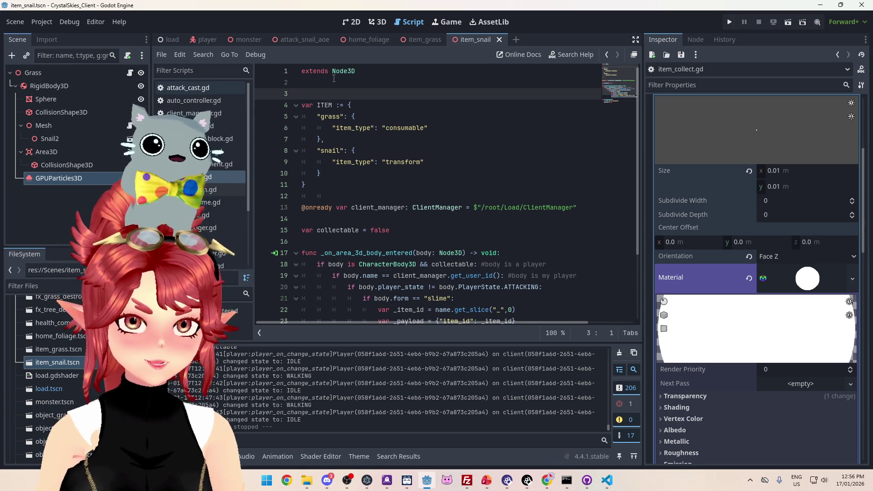
text(export)
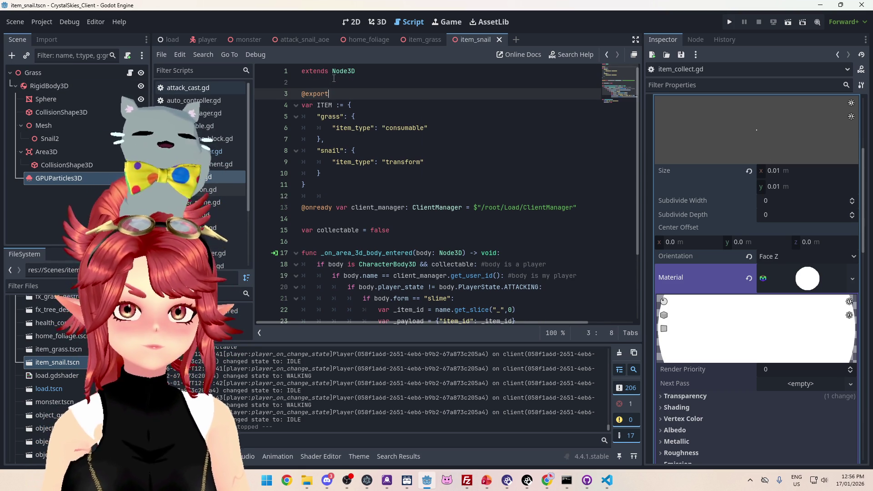
key(Escape)
key(shift+Home)
key(BackSpace)
click(345, 200)
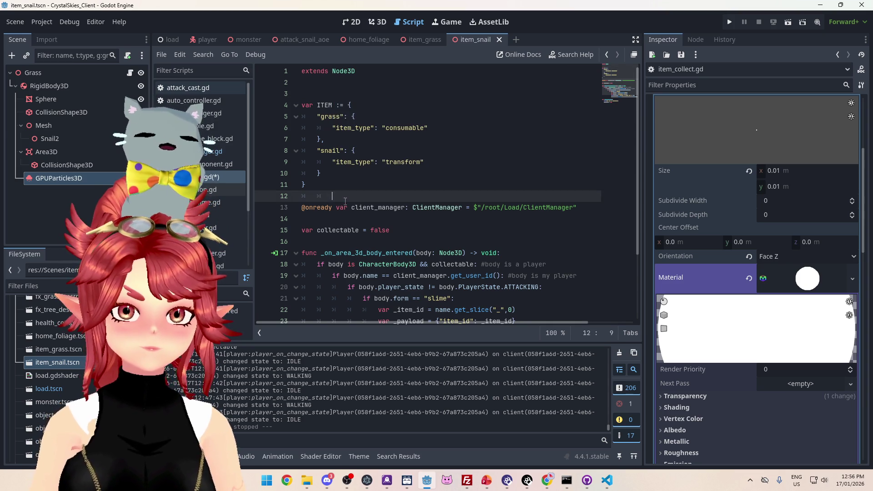
key(Return)
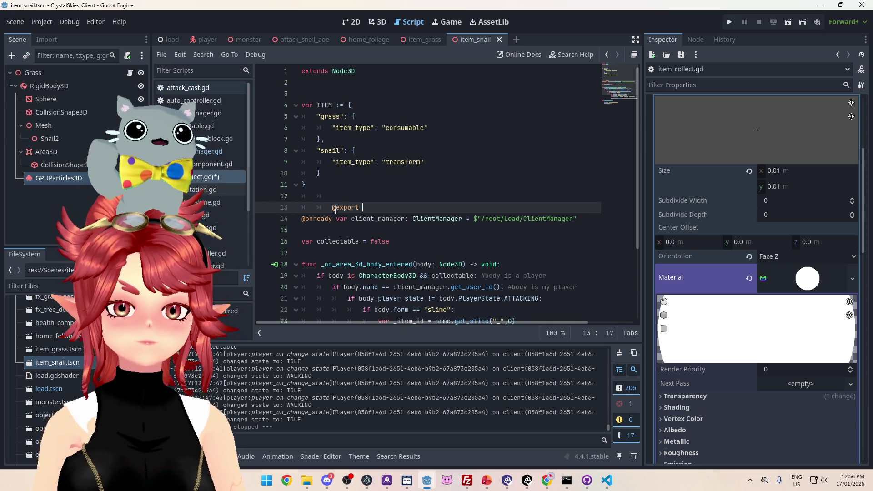
key(Home)
key(BackSpace)
text(var item)
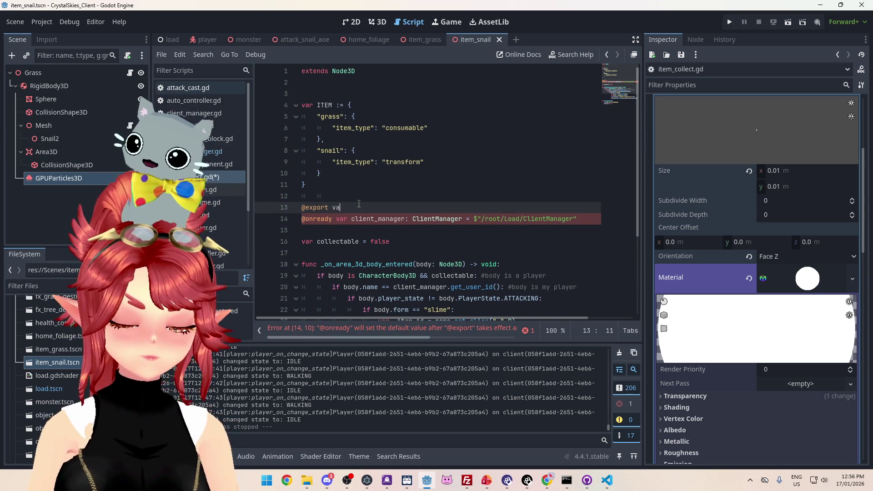
text(_type:)
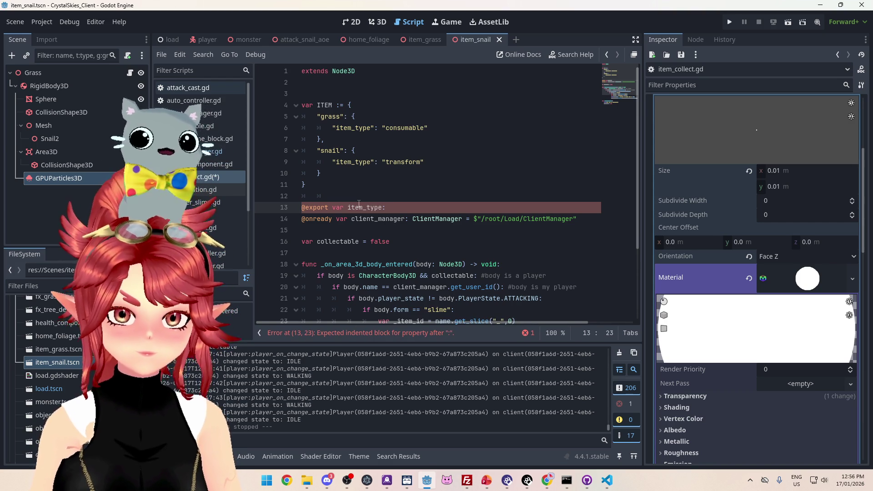
text( string)
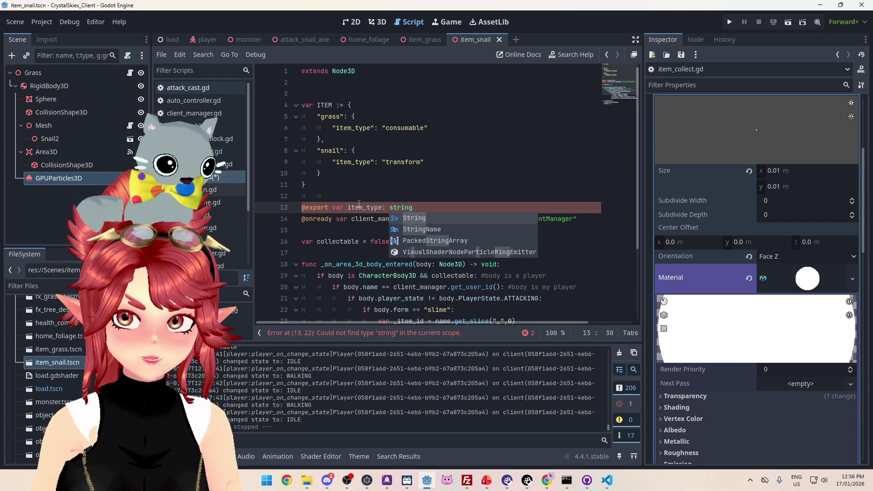
Correct item_type's type to String and select the root Grass node in the Scene dock
click(360, 198)
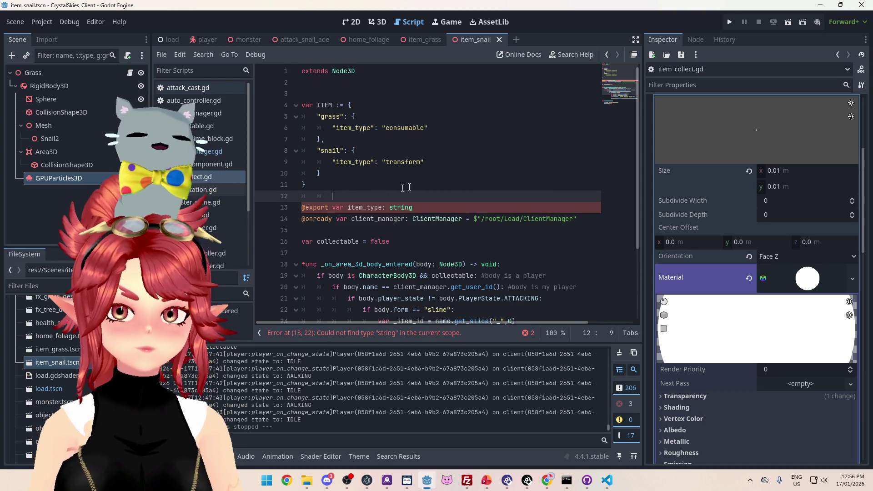
click(420, 207)
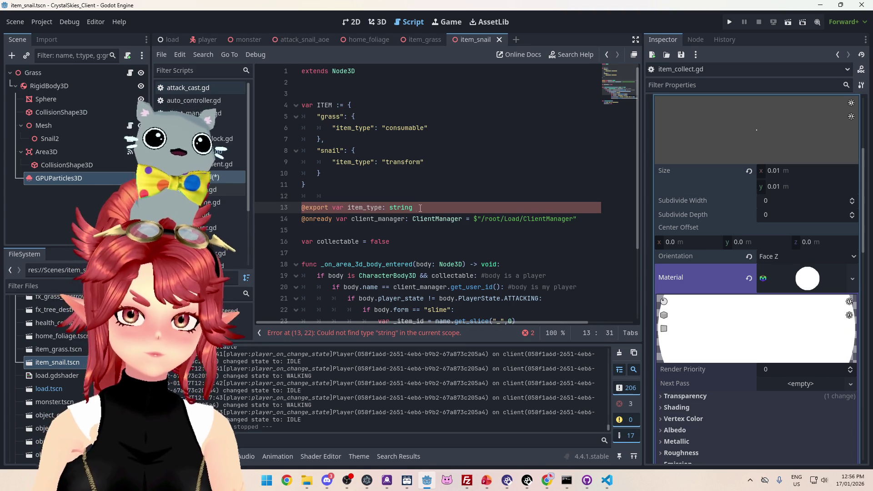
text(=)
key(BackSpace)
key(BackSpace)
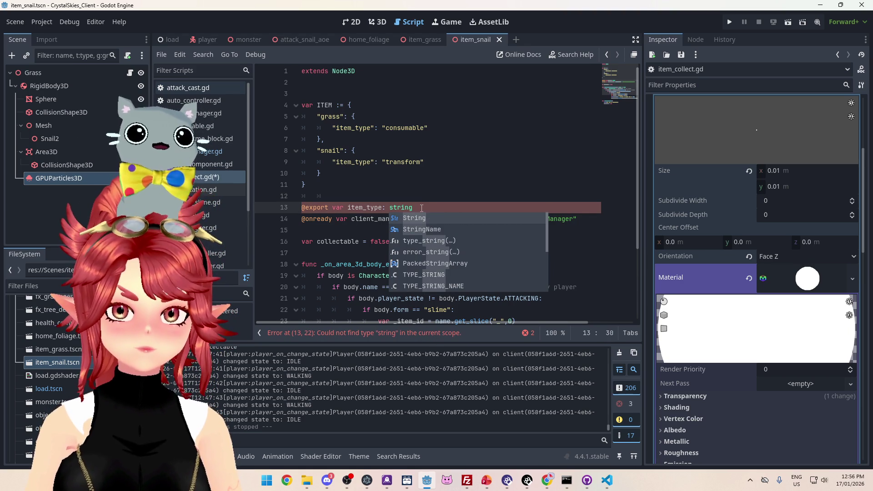
double_click(414, 218)
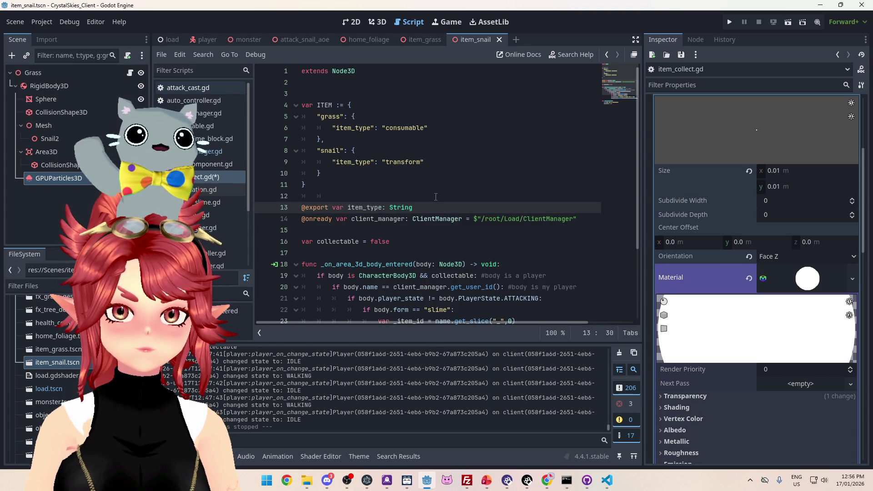
click(55, 76)
Set the snail scene's Item Type to snail, correcting a mistaken 'grass' entry
click(792, 113)
text(grass)
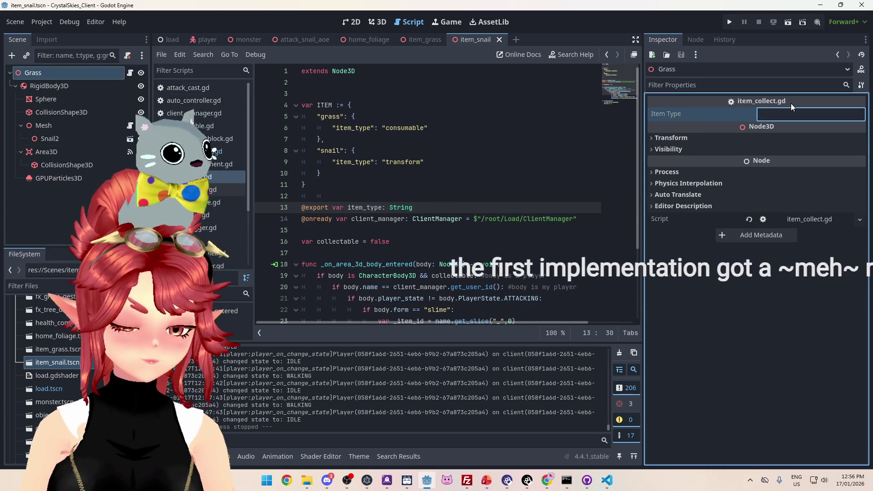
click(409, 150)
key(ctrl+s)
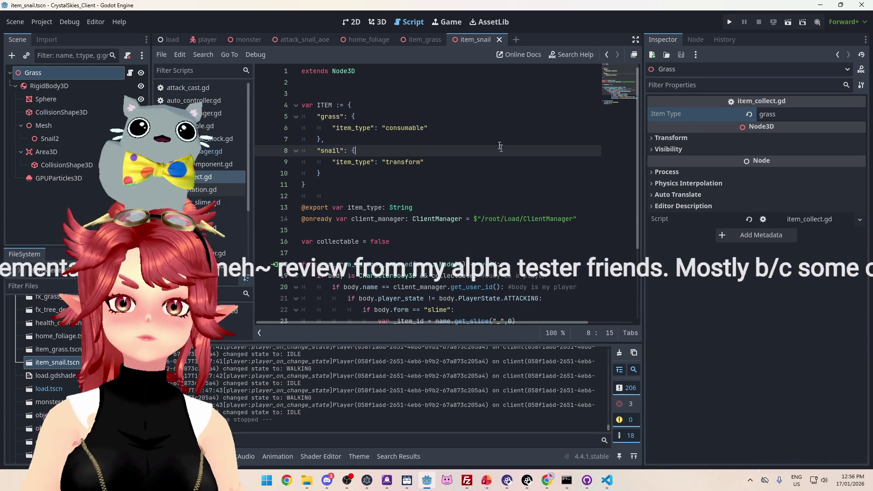
double_click(767, 115)
text(snai)
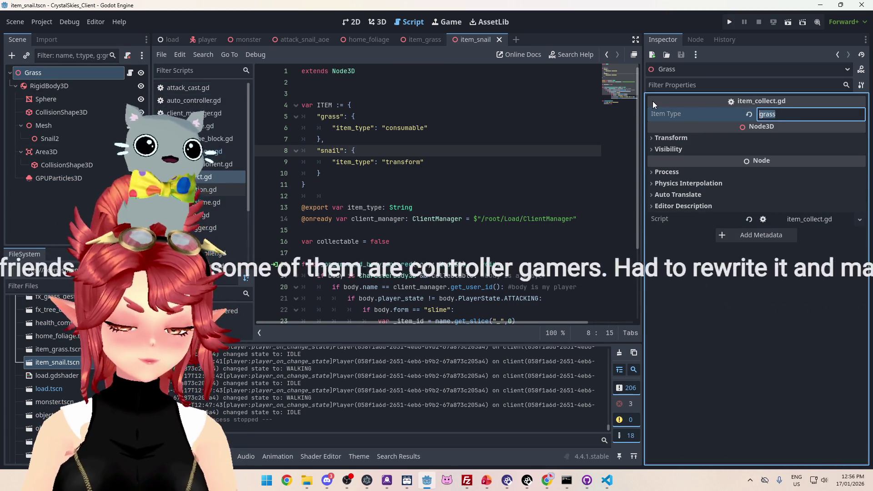
text(l)
Rename the snail scene's root node to Snail and save the scene
double_click(55, 71)
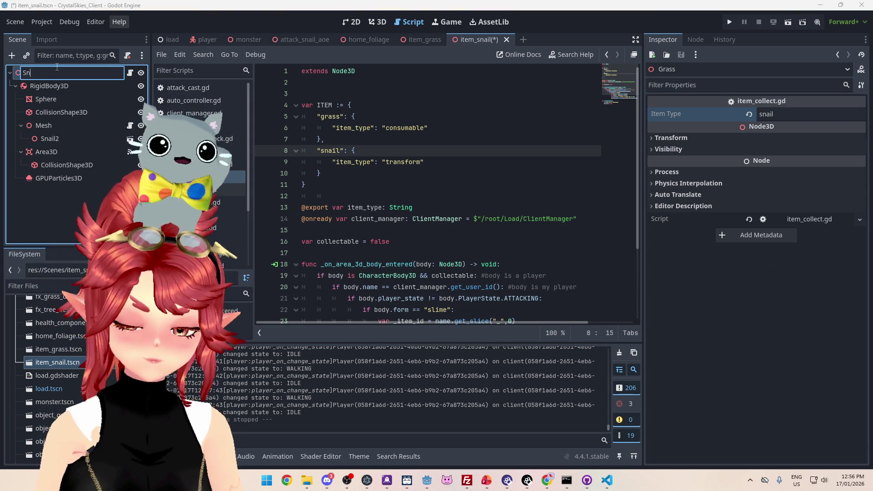
text(Snail)
key(Return)
key(ctrl+s)
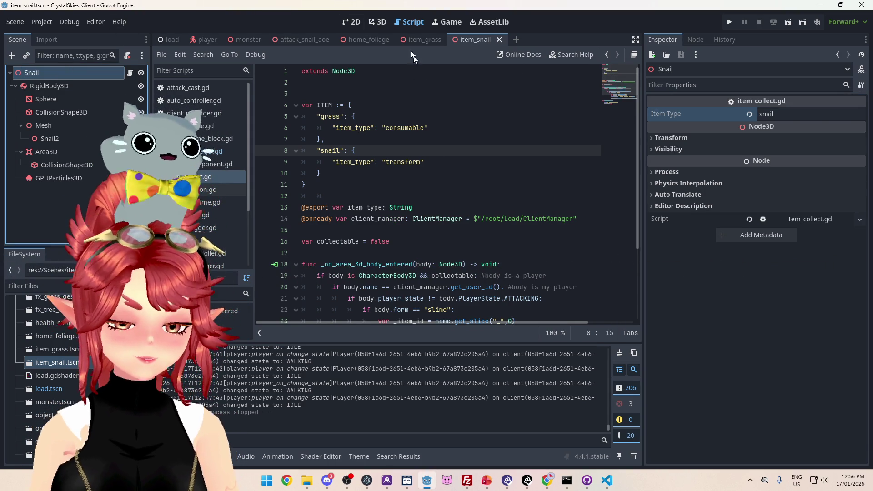
In the item_grass scene, set the root node's Item Type to grass and save
click(415, 44)
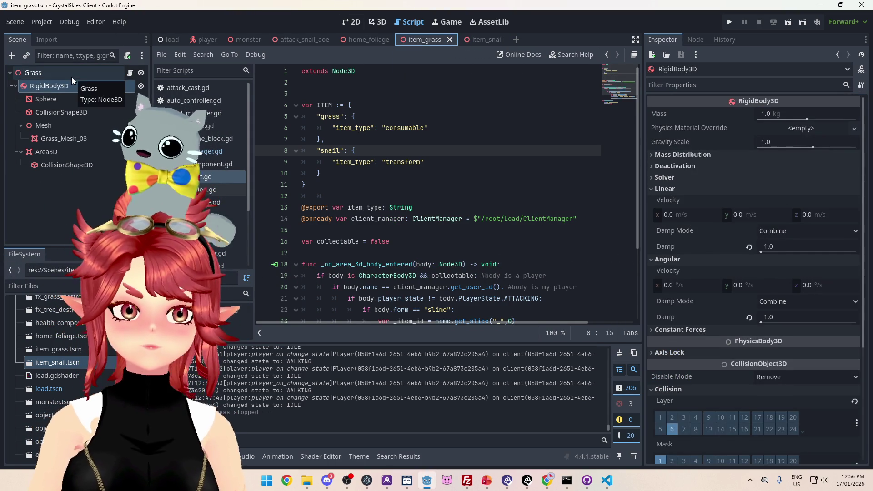
click(72, 77)
click(792, 114)
text(grass)
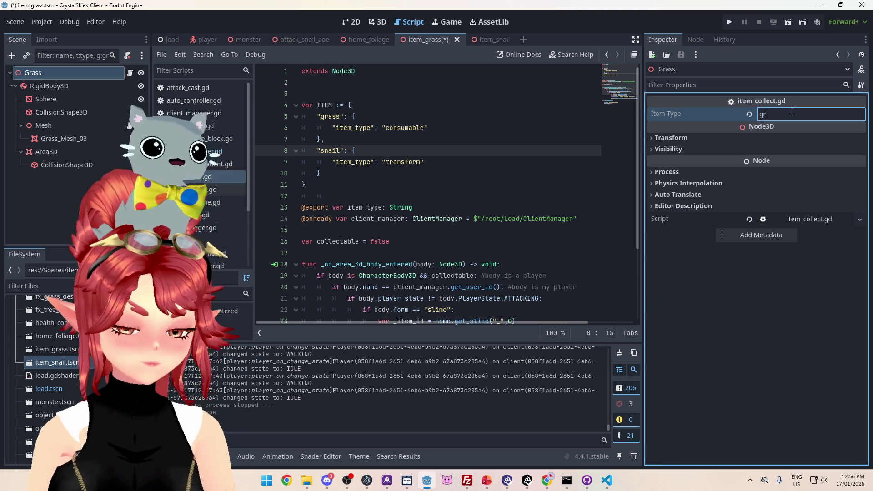
click(444, 127)
key(ctrl+s)
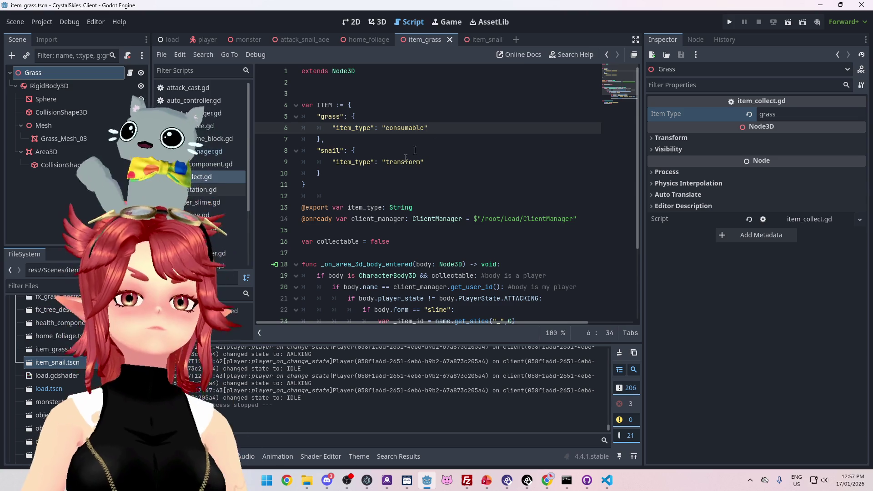
Review the ITEM dictionary's grass and snail item_type entries in the item script
click(448, 160)
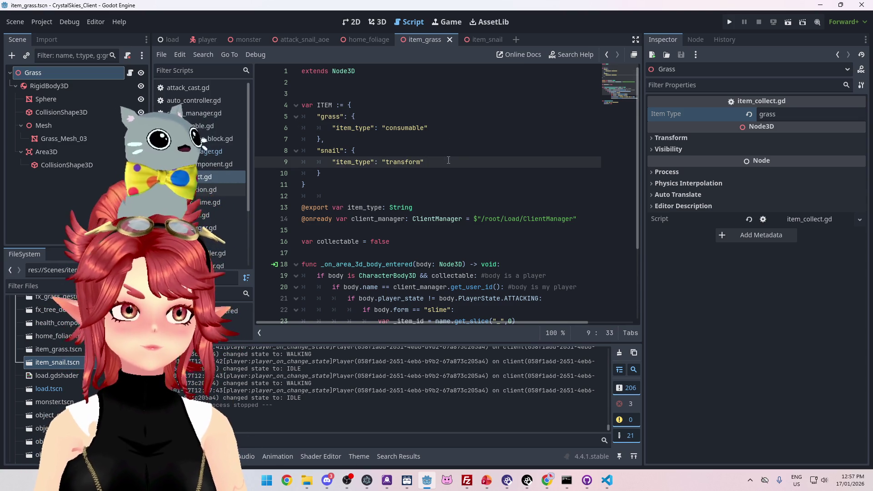
click(460, 129)
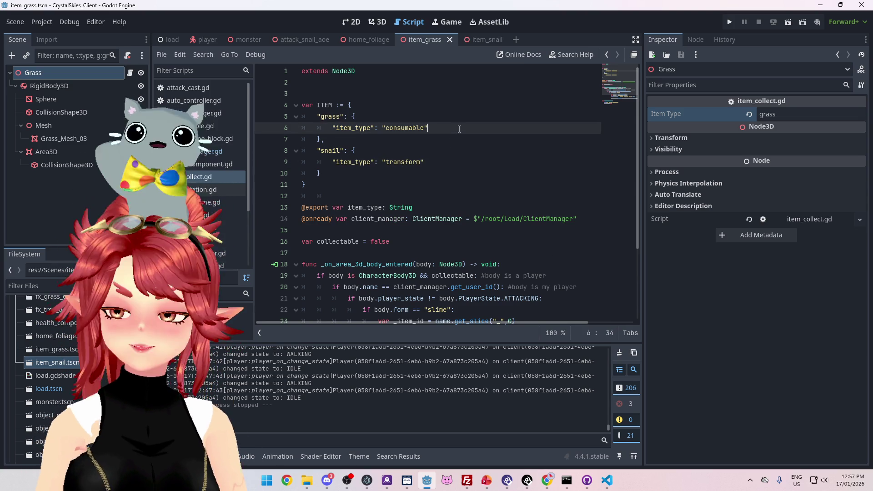
click(468, 117)
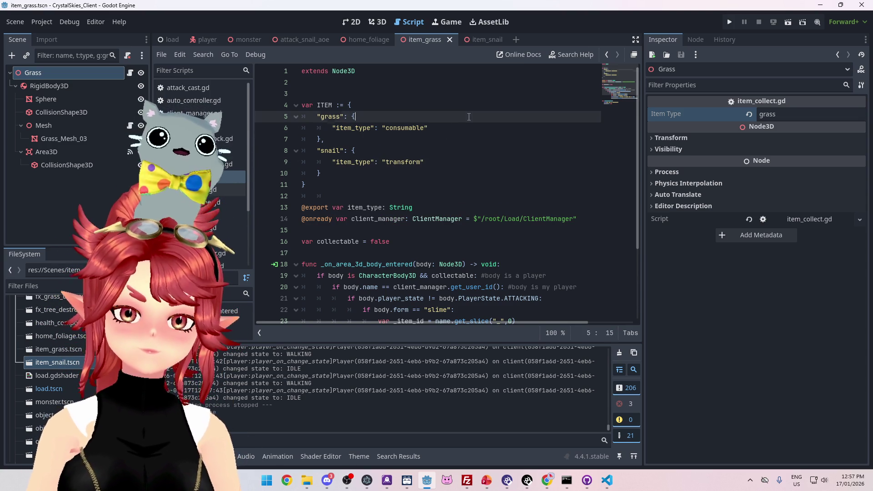
click(428, 144)
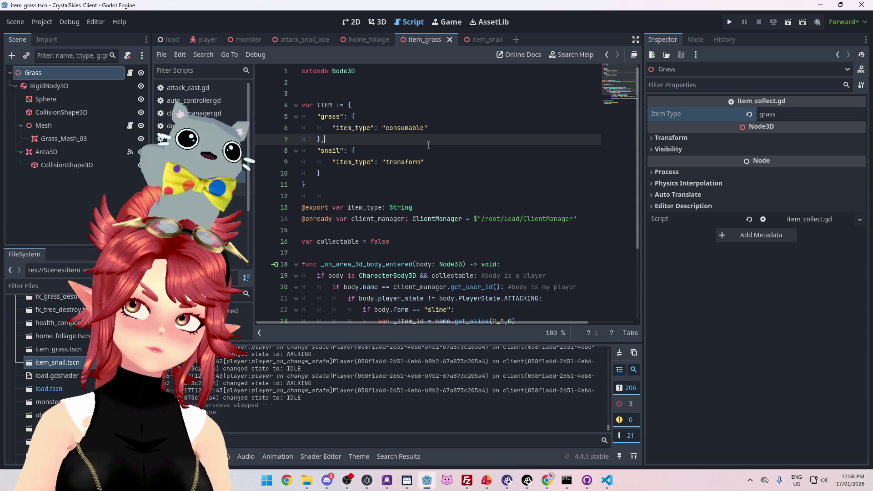
click(463, 127)
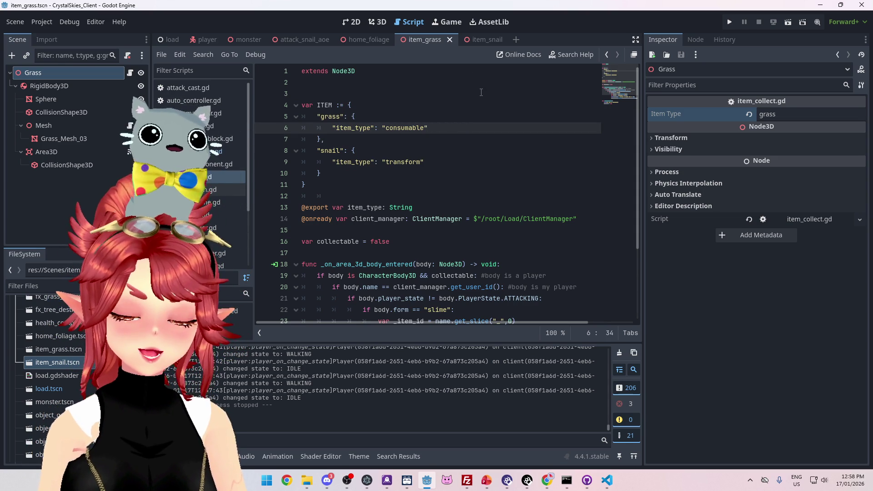
scroll(482, 182, down, 4)
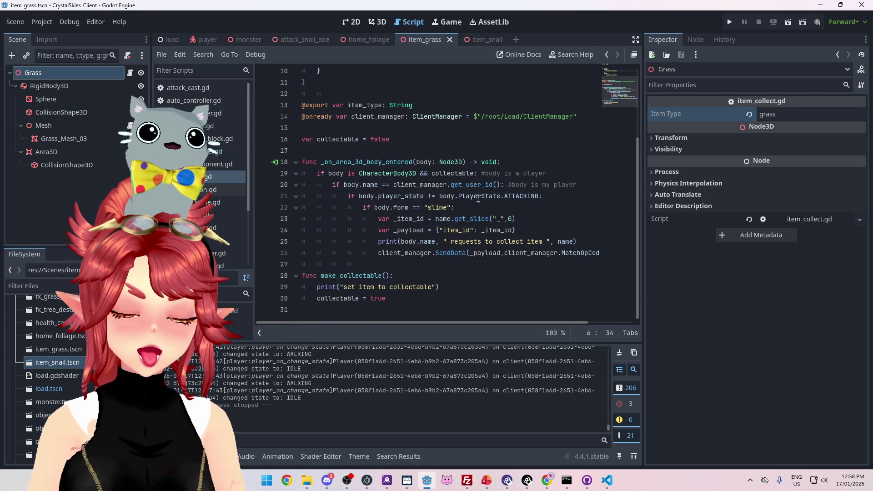
scroll(477, 197, up, 4)
scroll(477, 197, down, 3)
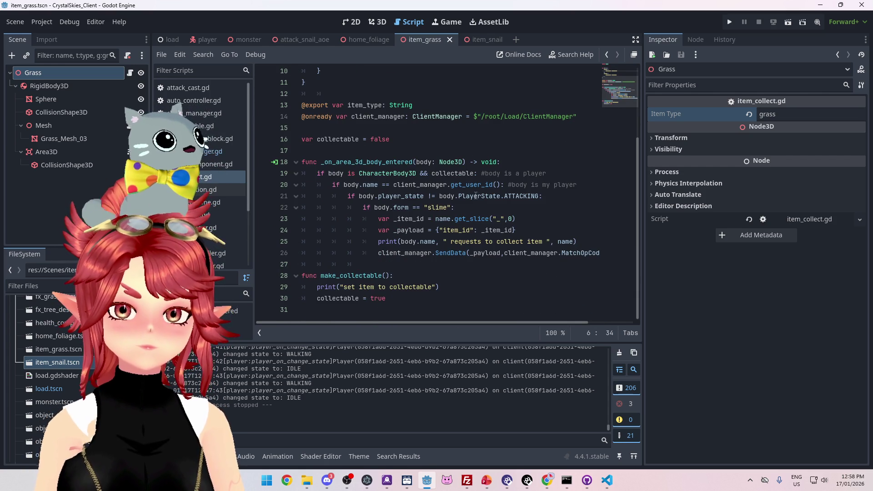
Glance at the server code in Visual Studio Code, then return to Godot
click(608, 481)
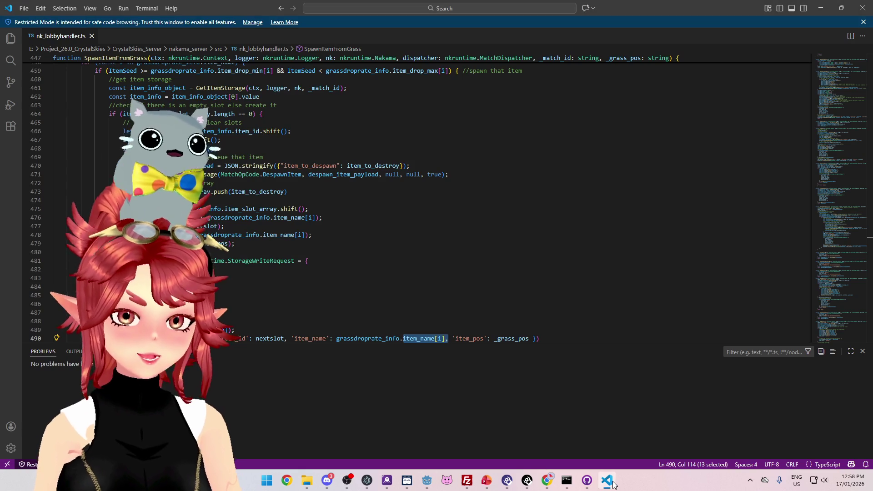
mouse_move(548, 483)
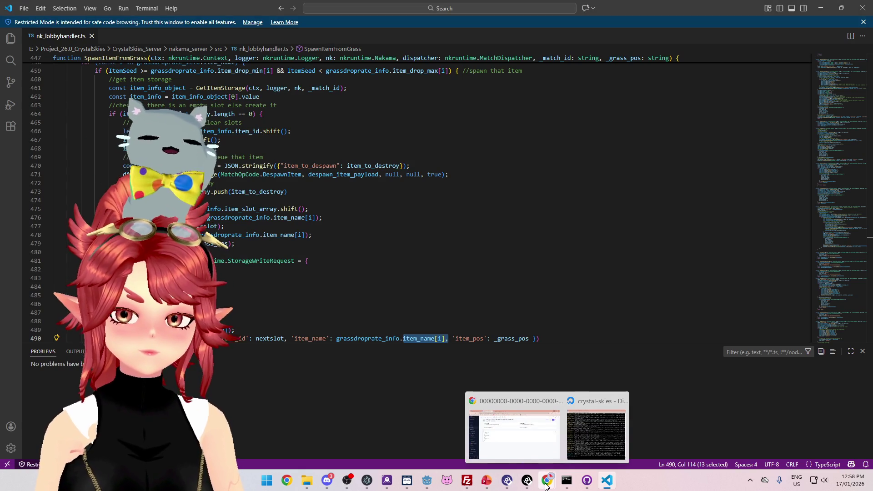
click(427, 481)
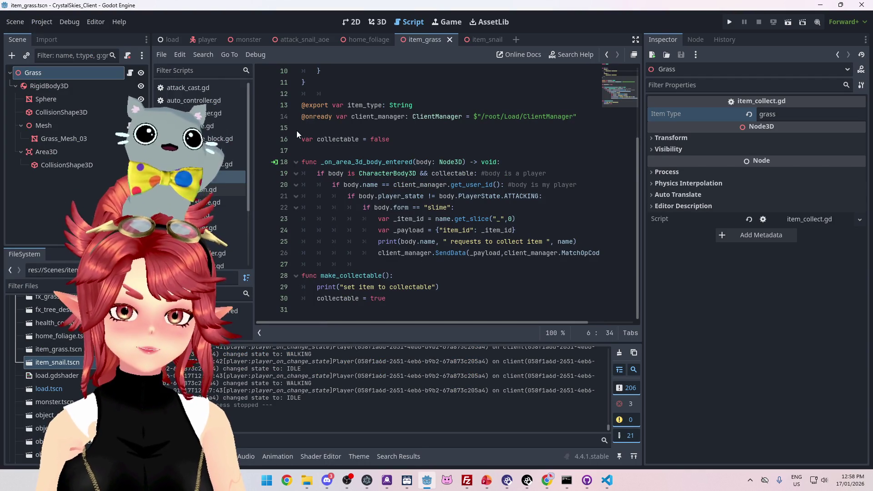
Scroll through item_collect.gd to review its exported item_type String declaration
scroll(383, 208, up, 3)
scroll(387, 191, down, 2)
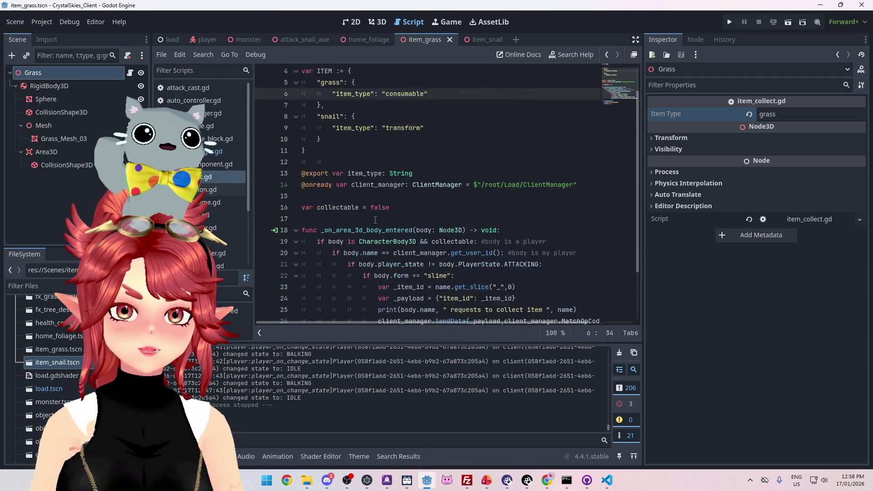
scroll(408, 209, down, 1)
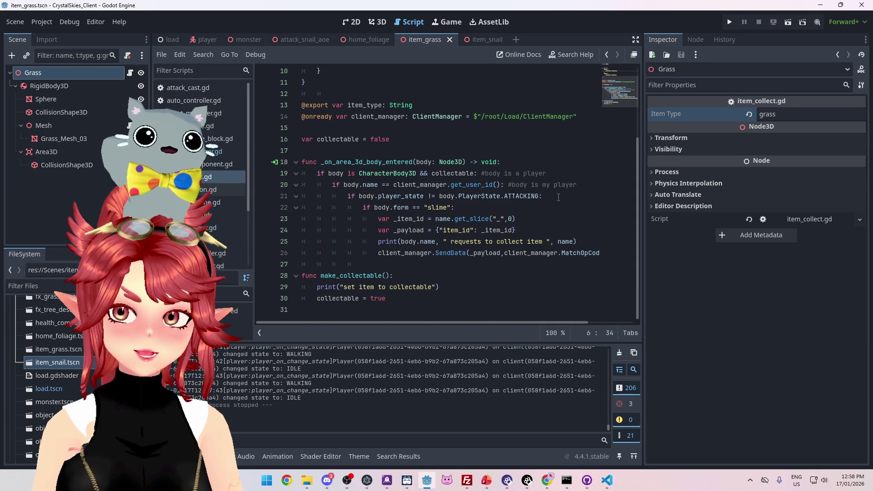
scroll(558, 197, up, 3)
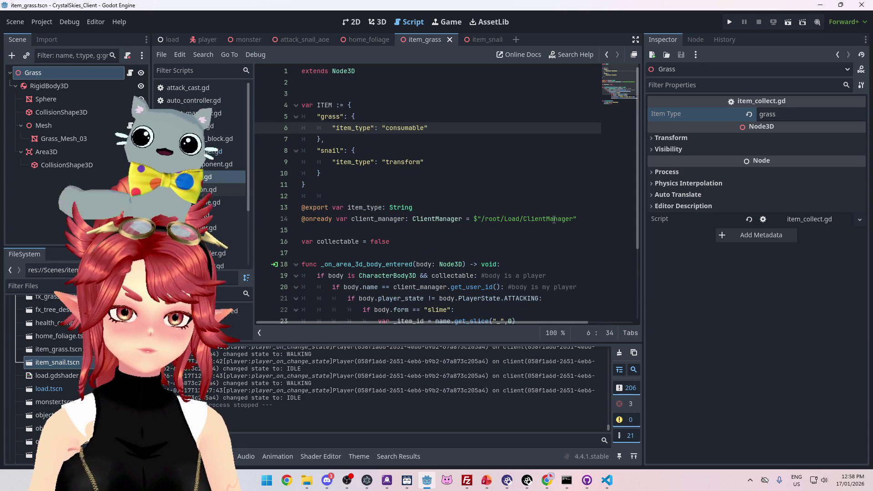
scroll(554, 220, down, 1)
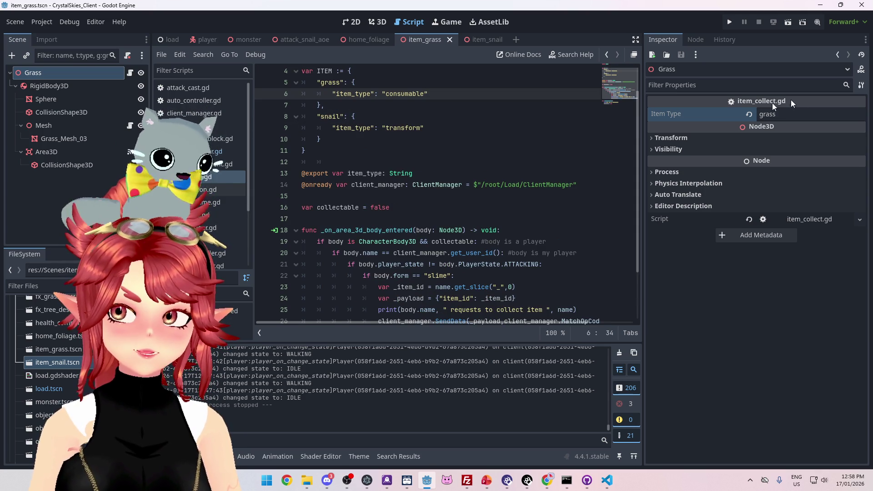
scroll(384, 151, up, 1)
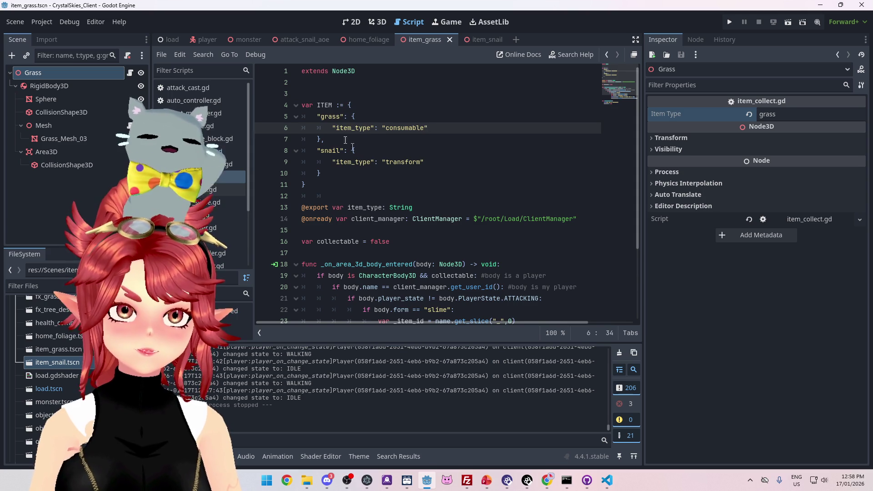
scroll(377, 188, down, 3)
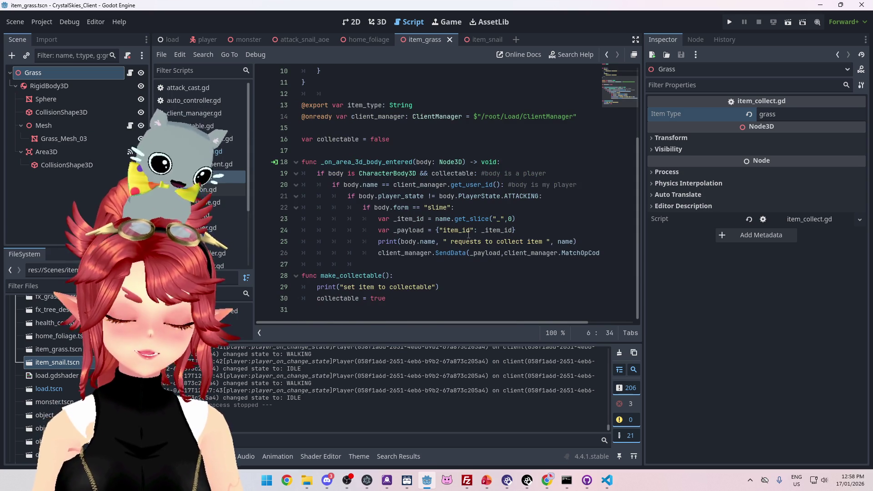
scroll(466, 233, up, 1)
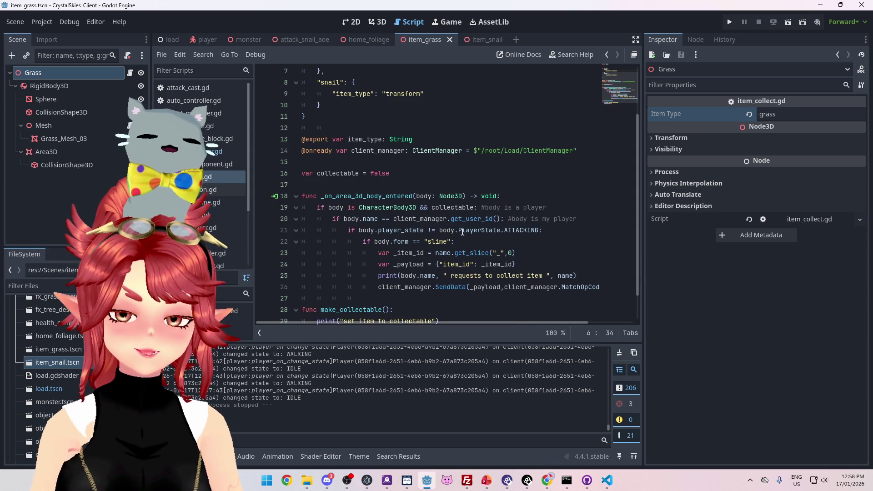
scroll(461, 231, down, 1)
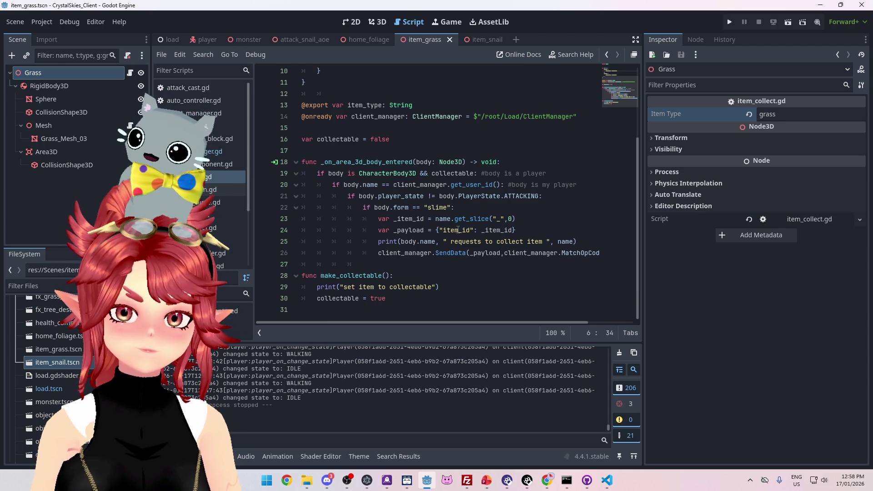
Highlight the SendData collision logic and place the cursor at the end of line 21
mouse_move(408, 322)
mouse_down()
mouse_move(444, 325)
mouse_move(385, 327)
mouse_move(478, 334)
mouse_move(377, 327)
mouse_up()
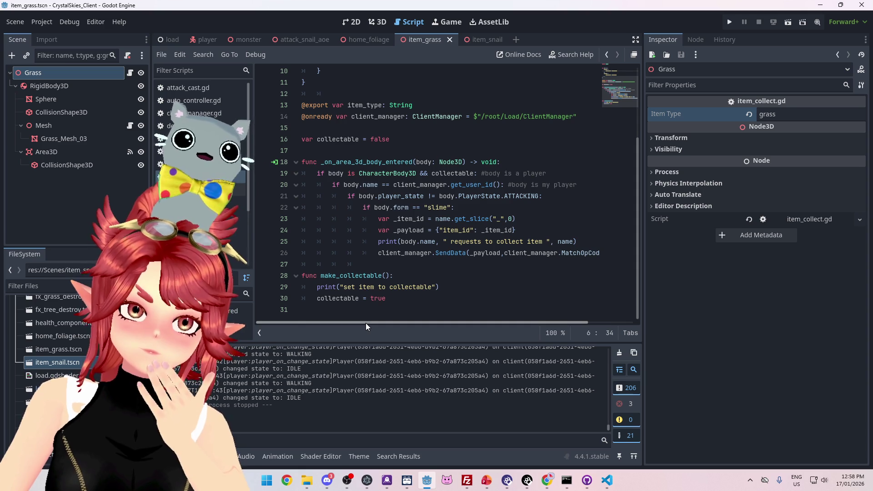
drag(366, 323, 459, 331)
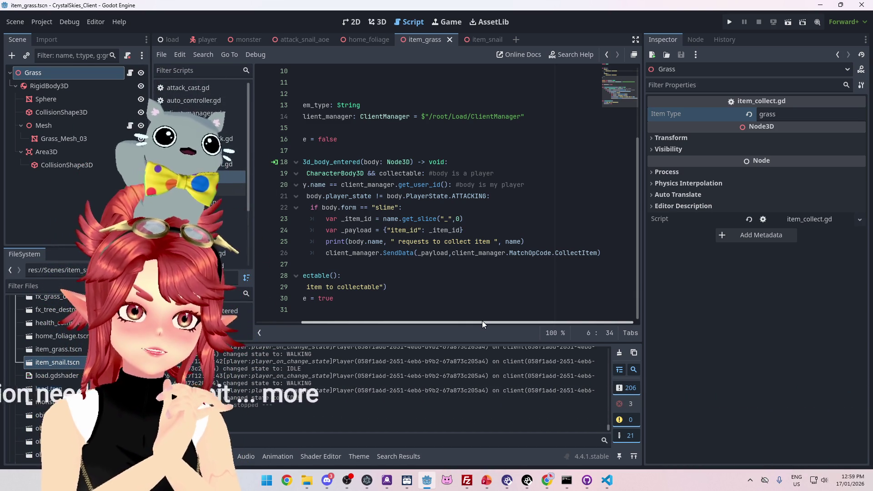
mouse_move(463, 323)
mouse_down()
mouse_move(410, 321)
mouse_move(498, 321)
mouse_up()
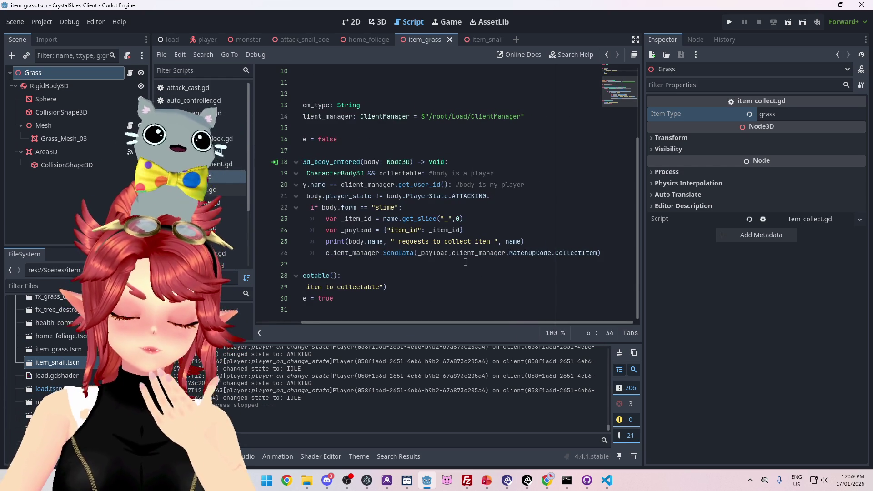
mouse_move(493, 325)
mouse_down()
mouse_move(403, 310)
mouse_move(495, 324)
mouse_move(419, 318)
mouse_up()
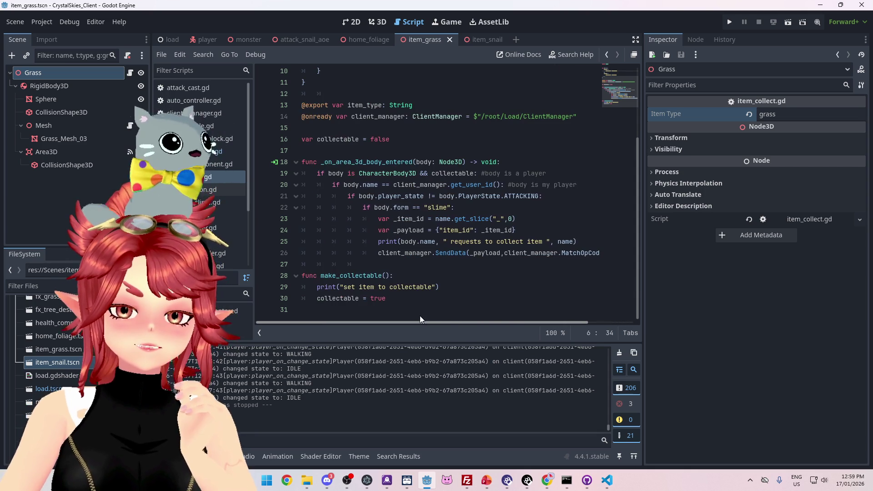
click(558, 195)
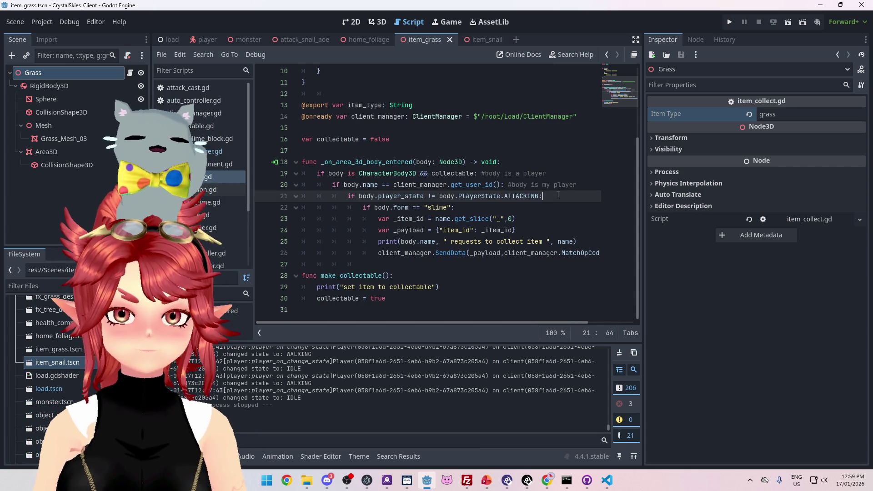
Open a new indented line 22 inside the attacking check, removing a started 'if'
key(Return)
text(if)
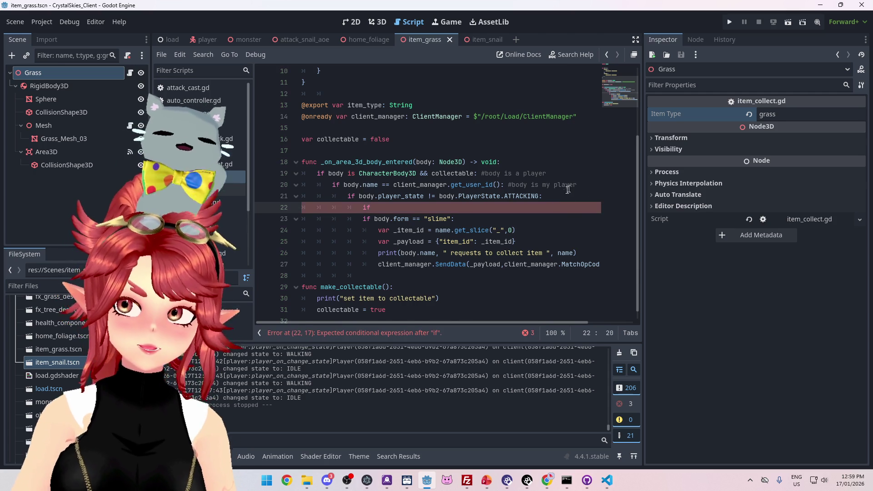
scroll(511, 235, up, 3)
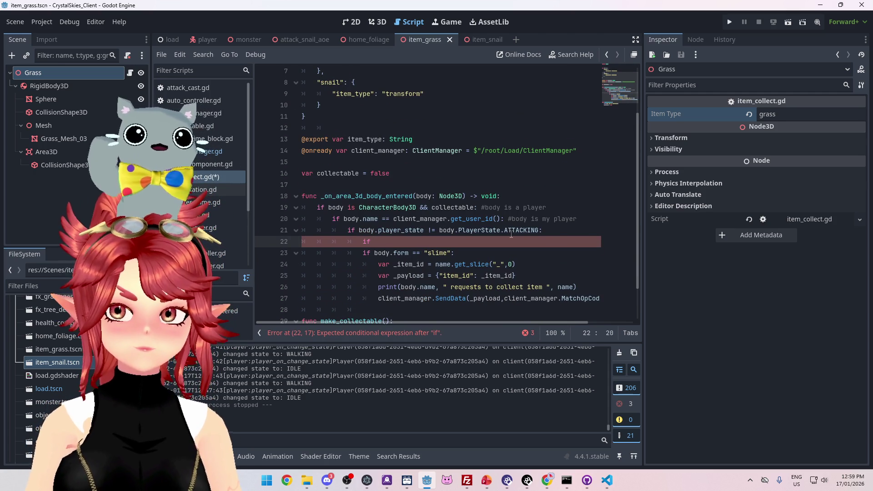
key(BackSpace)
key(BackSpace)
key(BackSpace)
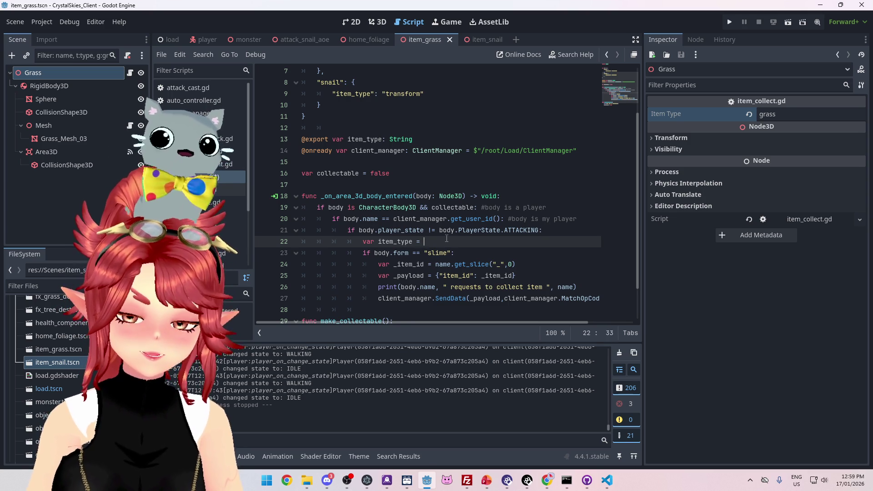
scroll(386, 219, up, 2)
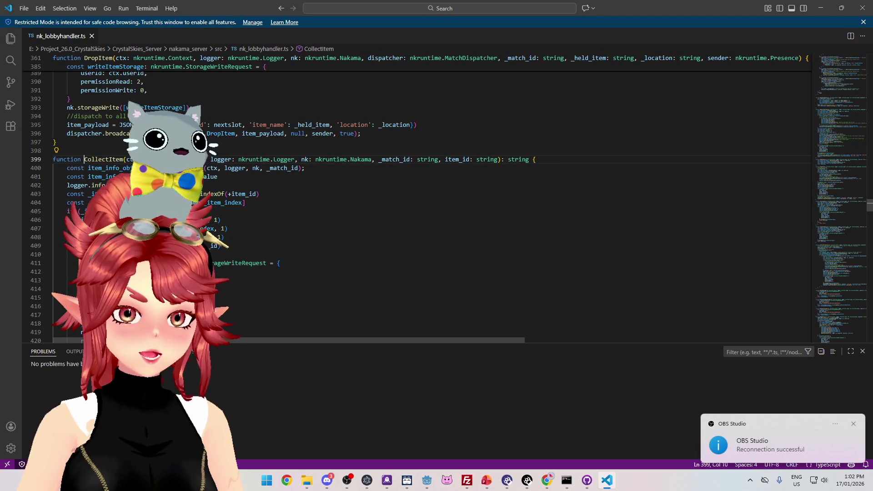
Inspect CollectItem's item_info_object, logging line 402 and item name lookup on line 404
scroll(410, 181, down, 1)
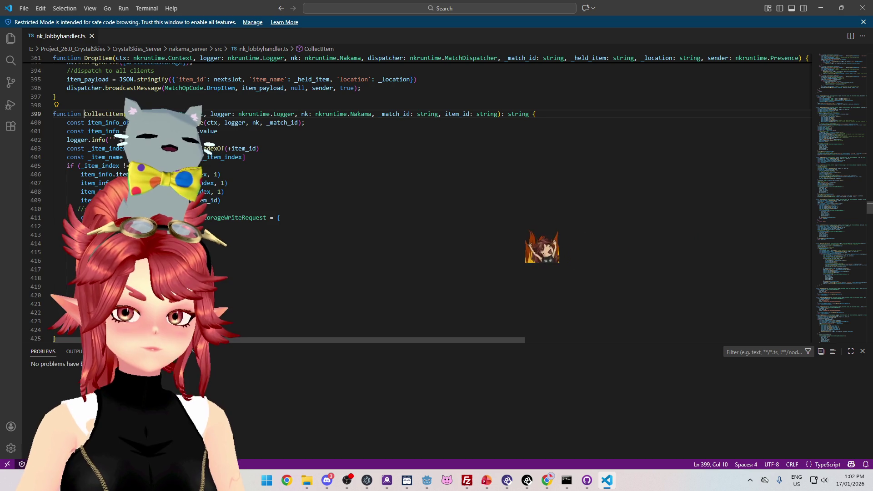
scroll(425, 248, down, 1)
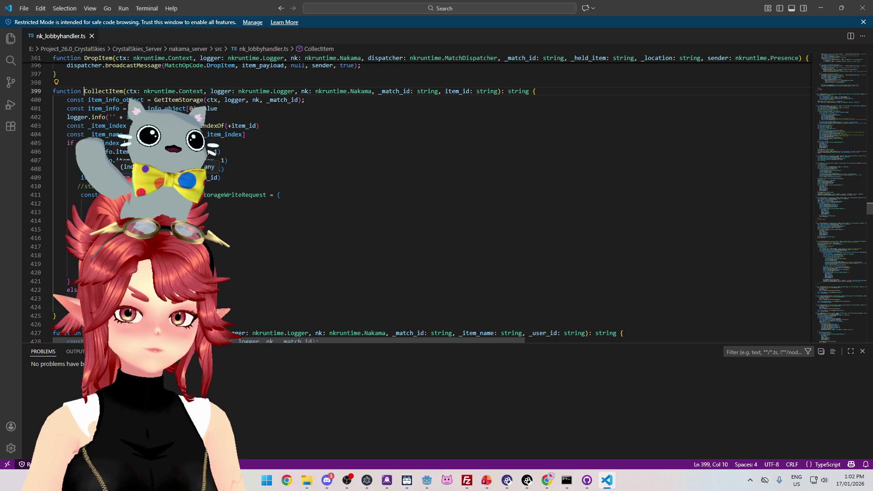
scroll(173, 177, down, 1)
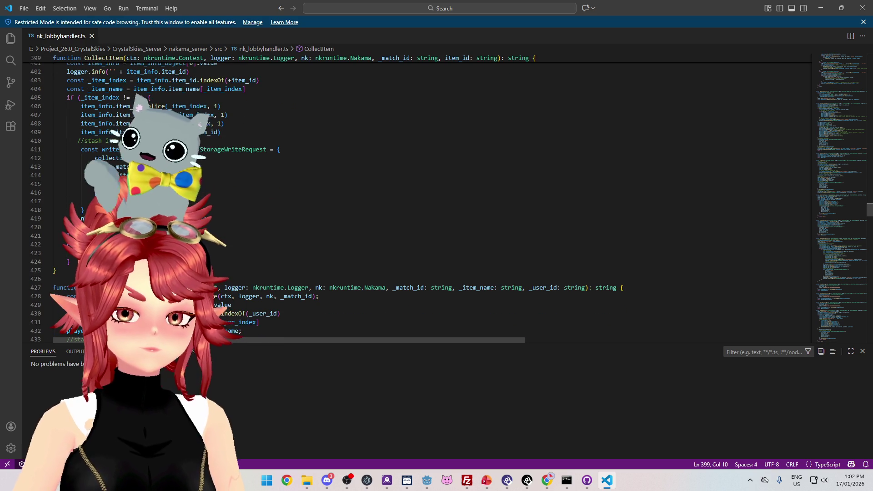
scroll(172, 178, up, 1)
scroll(173, 177, up, 1)
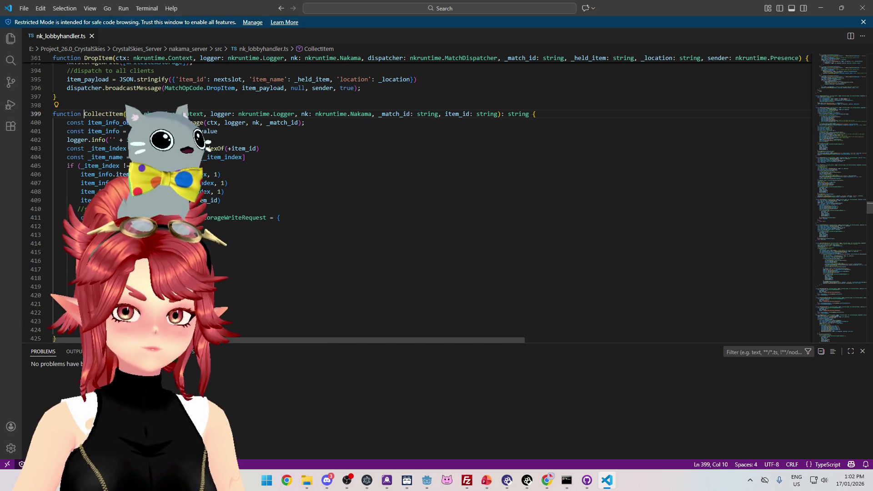
mouse_move(179, 122)
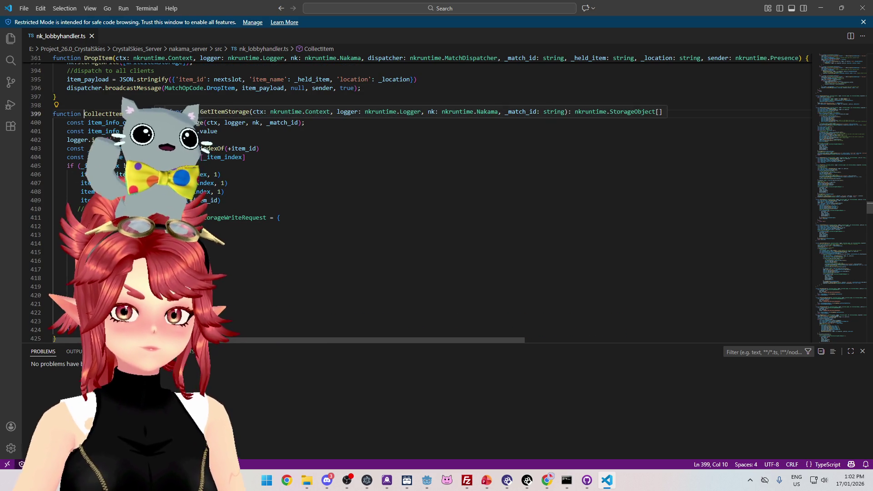
mouse_move(208, 119)
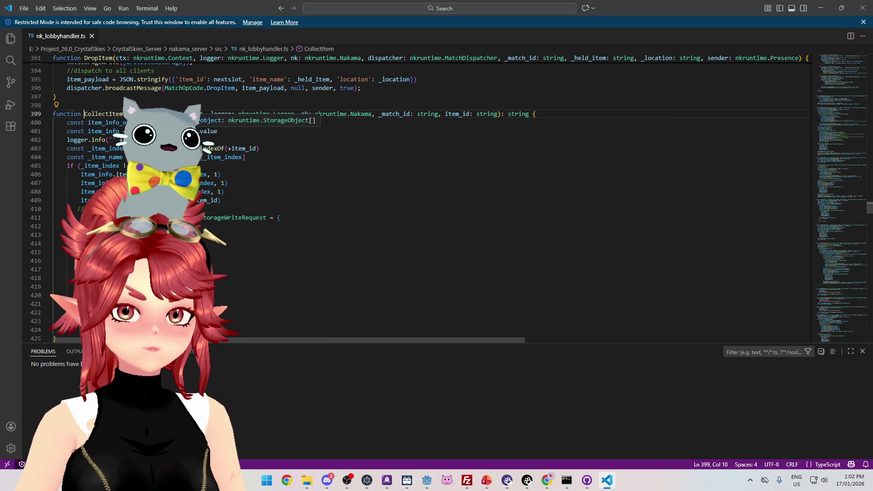
click(99, 123)
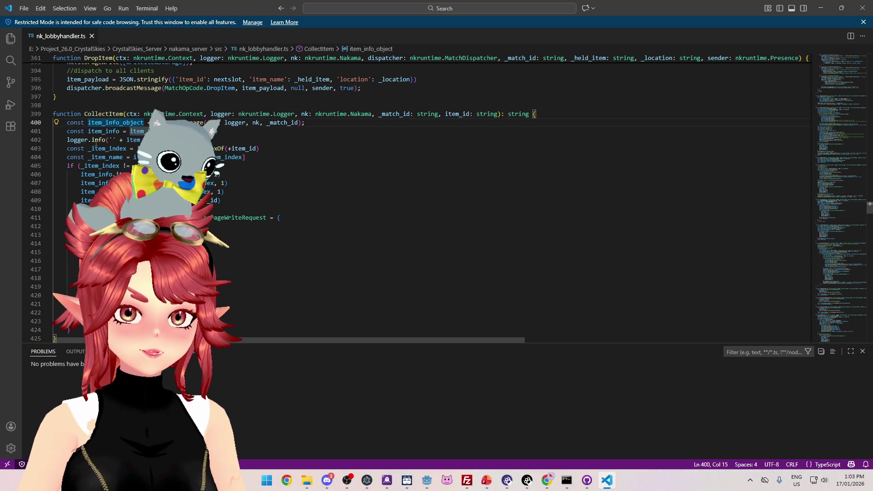
click(95, 140)
mouse_move(246, 157)
mouse_down()
mouse_move(64, 146)
mouse_move(105, 192)
mouse_move(158, 208)
mouse_up()
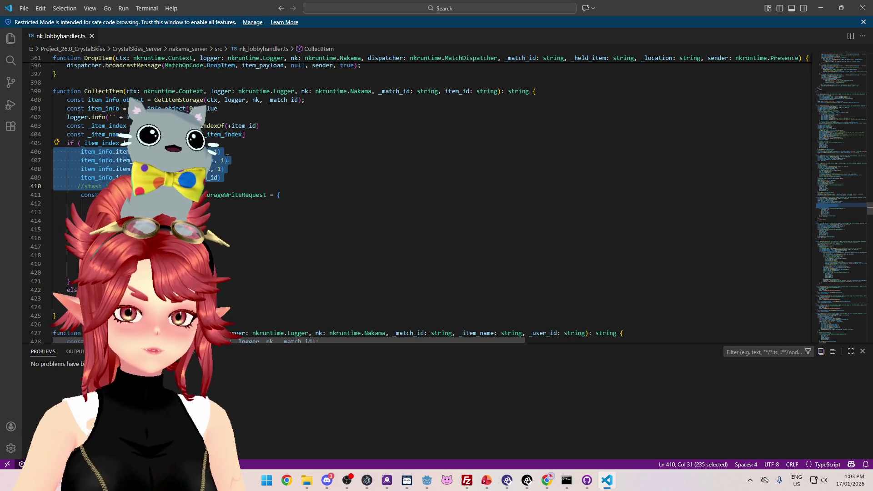
Select the CollectItem function name and search for it within the file
scroll(227, 158, up, 1)
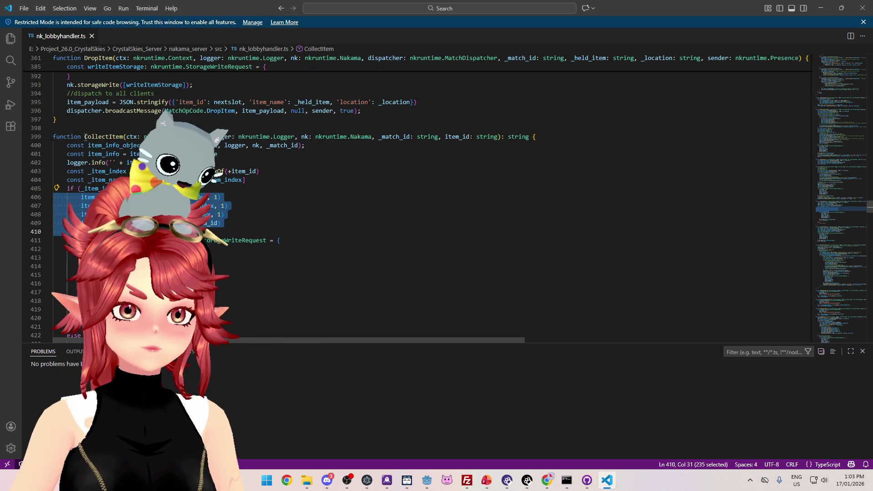
drag(85, 137, 121, 138)
key(ctrl+f)
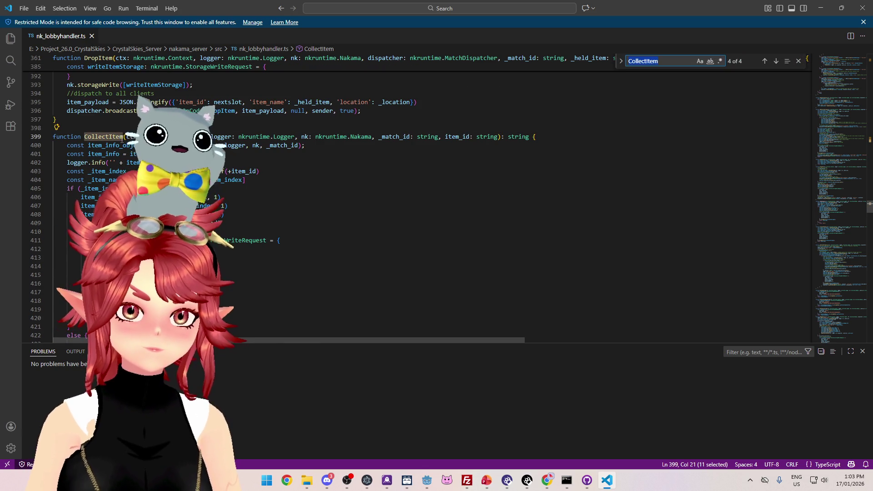
Search the project for CollectItem and inspect its matchLoop call on line 232
key(ctrl+shift+f)
click(89, 93)
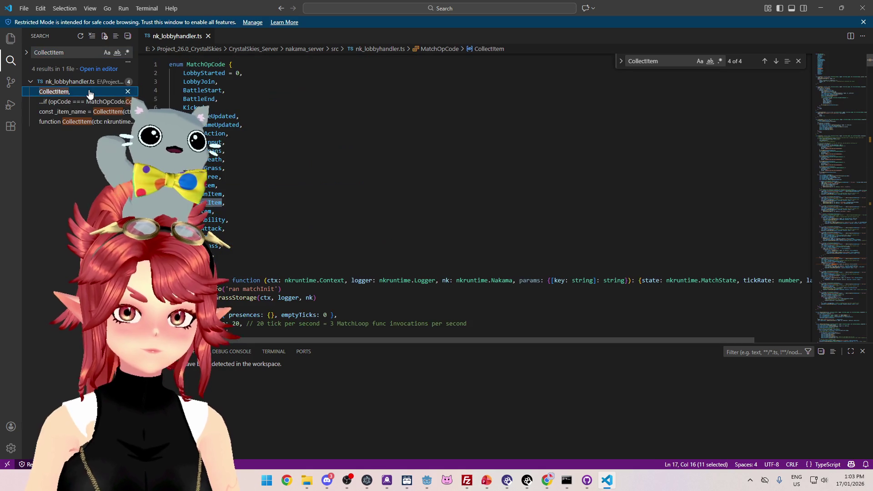
click(82, 103)
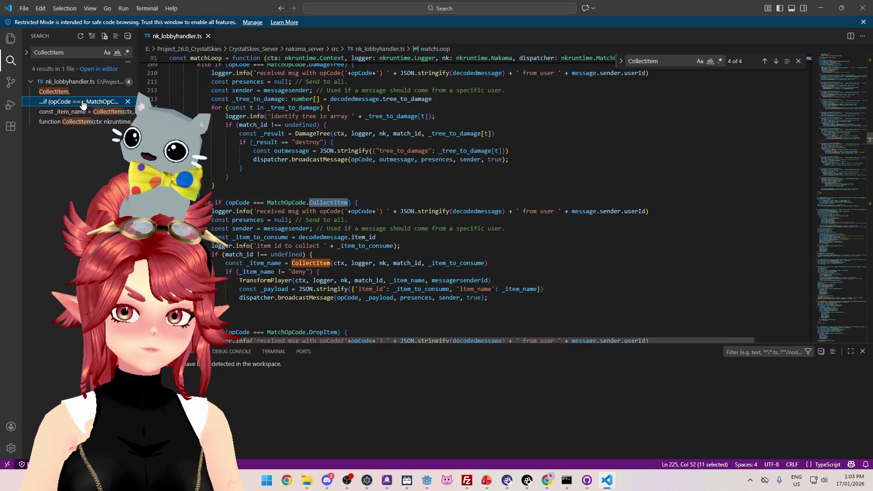
scroll(321, 222, down, 1)
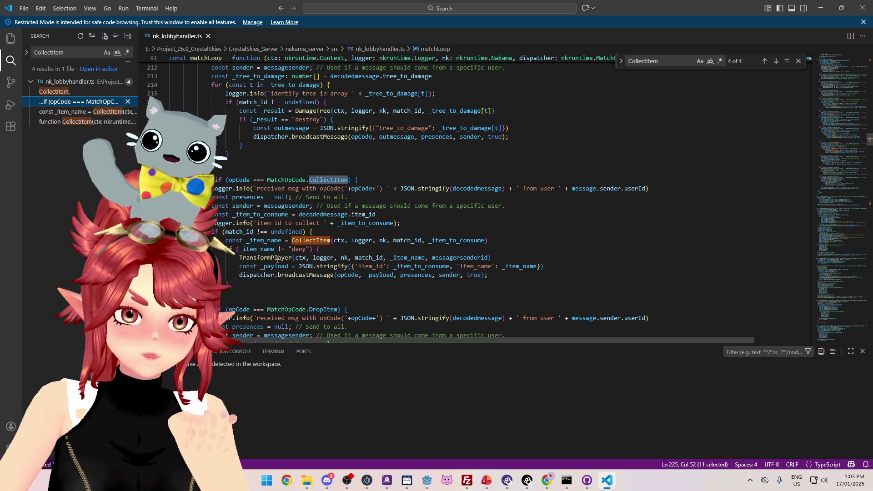
mouse_move(278, 258)
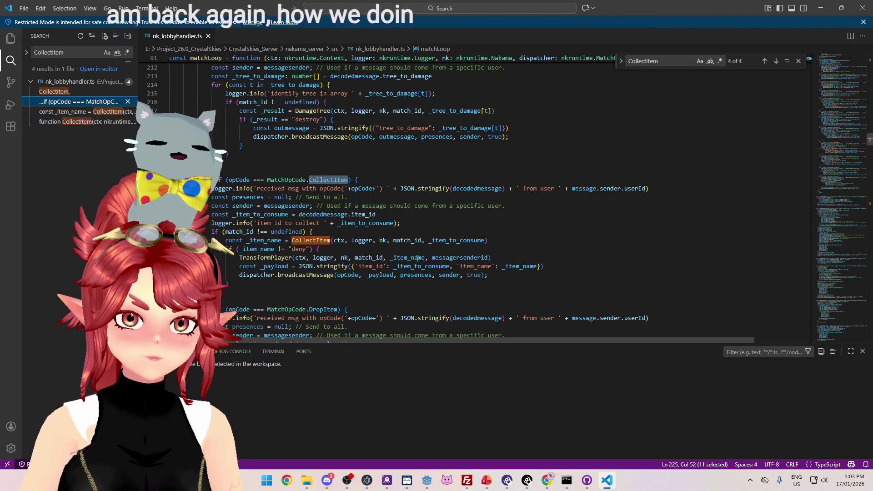
click(339, 240)
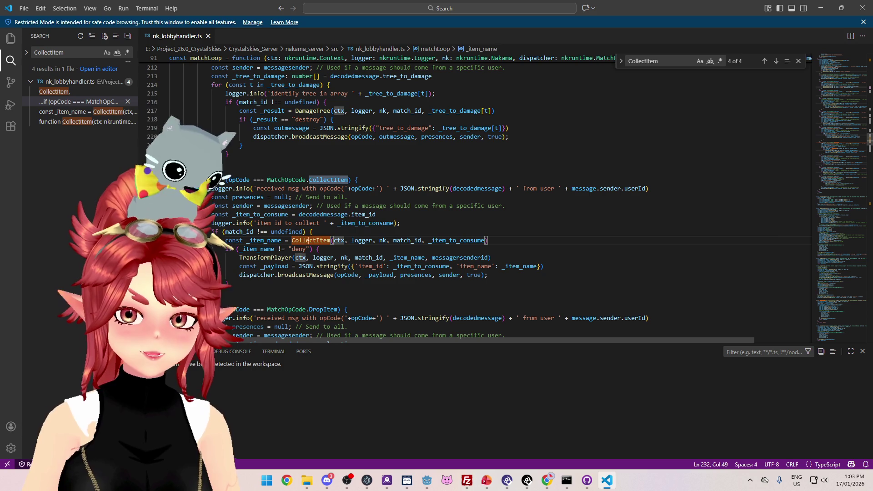
Go to the CollectItem definition and highlight the returned _item_name
mouse_move(308, 240)
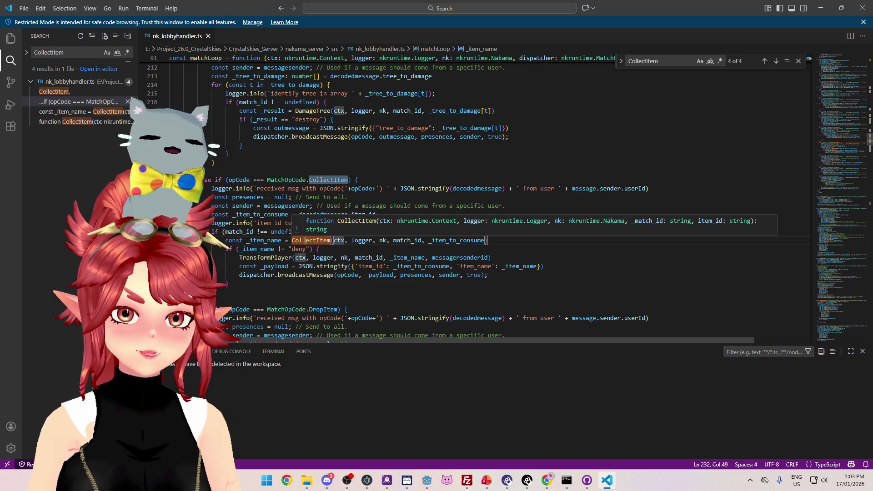
mouse_move(262, 240)
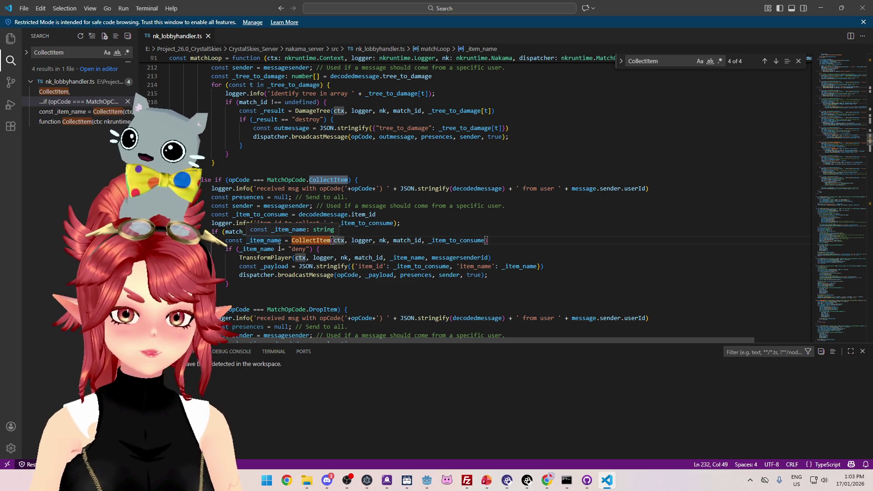
ctrl+click(308, 243)
scroll(255, 272, down, 2)
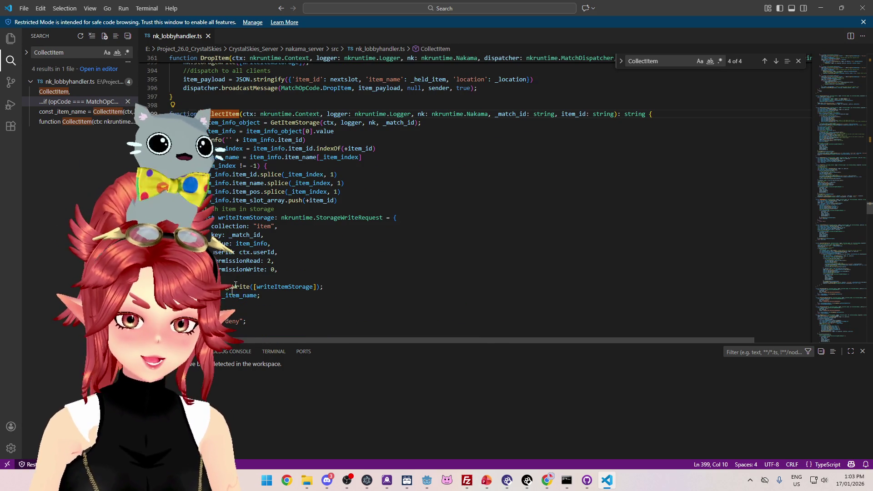
double_click(227, 296)
scroll(246, 175, up, 1)
scroll(246, 175, up, 1)
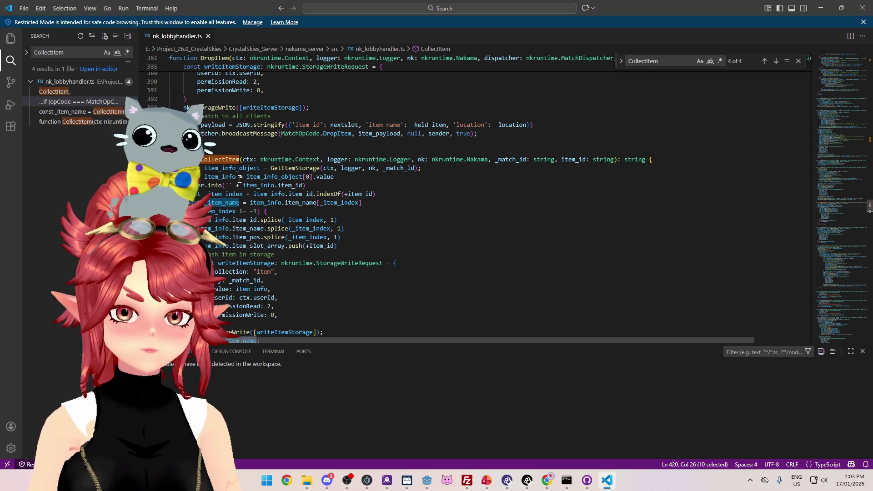
Select item_name on line 404 to trace its other uses in CollectItem
click(317, 202)
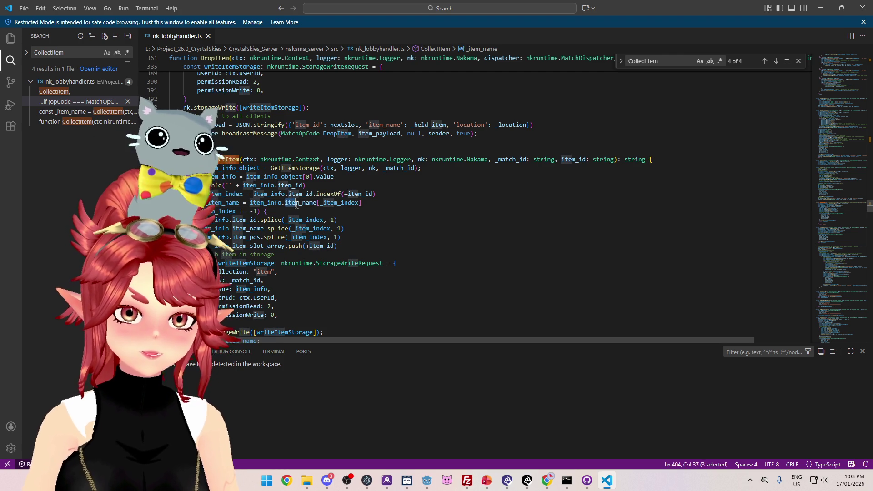
drag(285, 203, 316, 203)
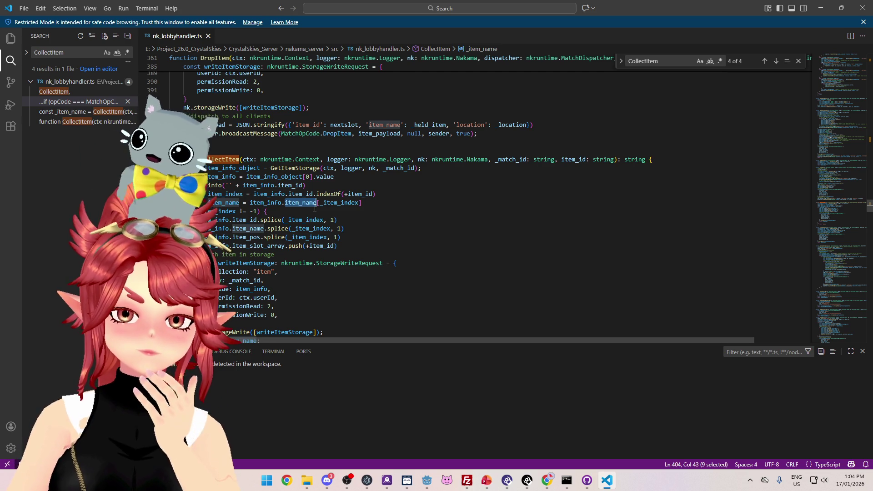
scroll(315, 207, up, 1)
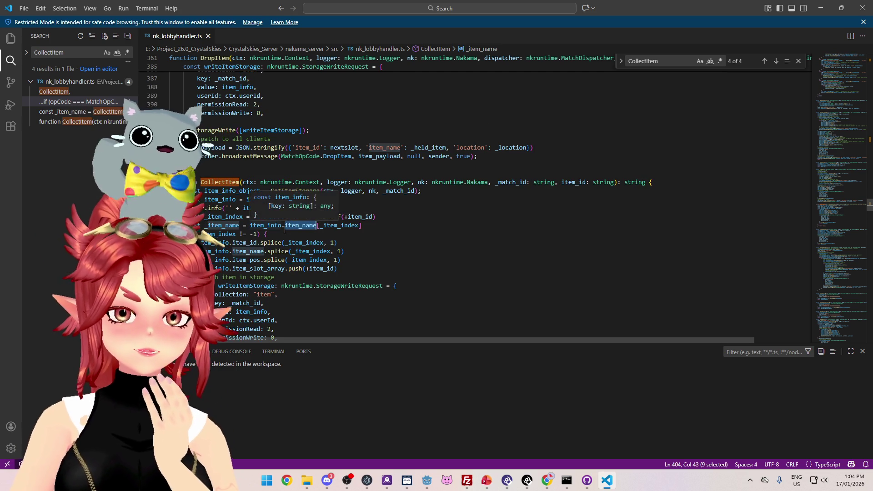
scroll(284, 229, down, 1)
scroll(294, 237, down, 2)
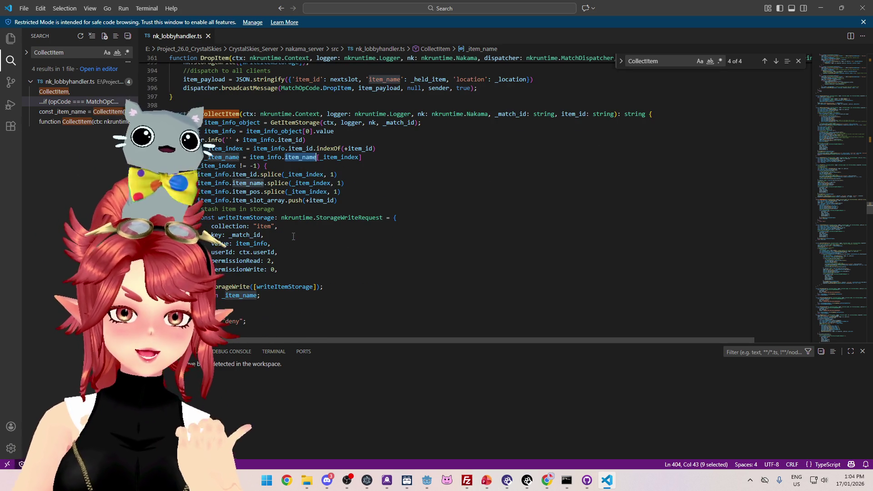
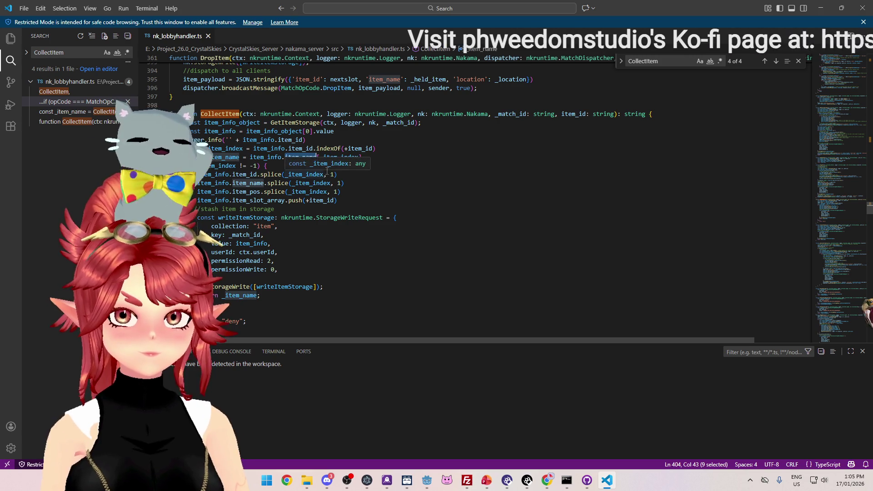
Follow CollectItem's result to the TransformPlayer definition and inspect its player-index lookups
click(108, 114)
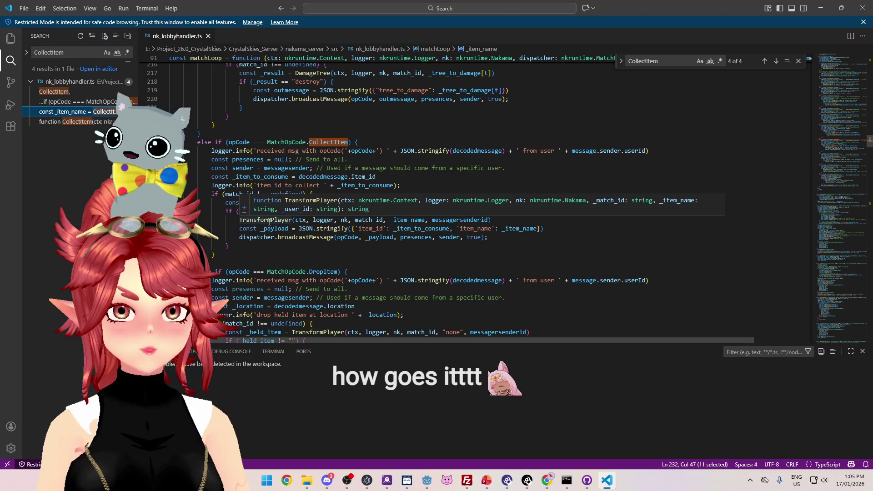
ctrl+click(269, 220)
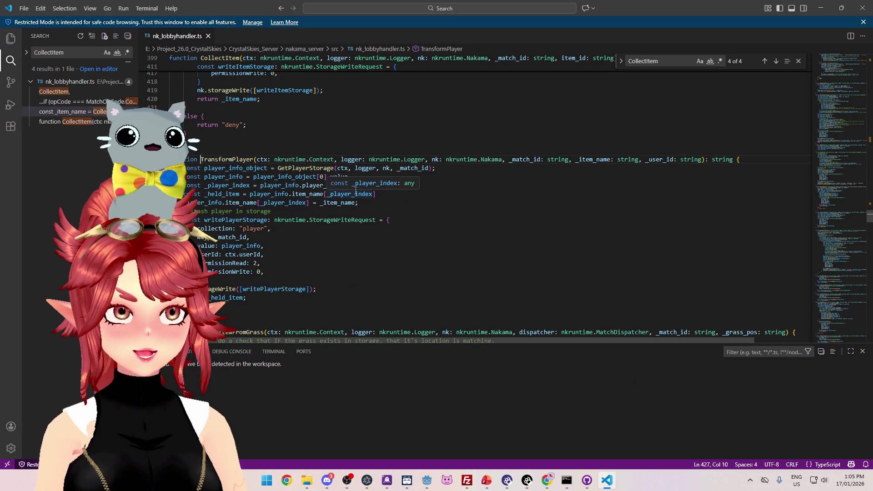
click(452, 171)
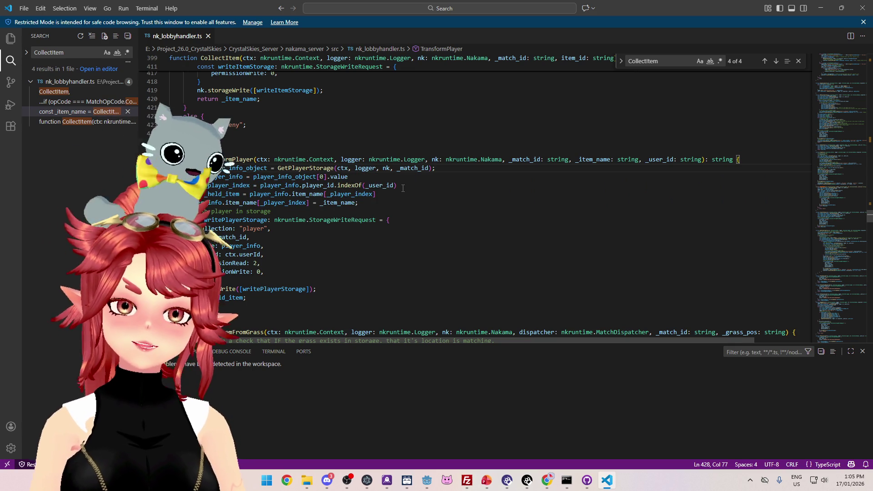
click(403, 188)
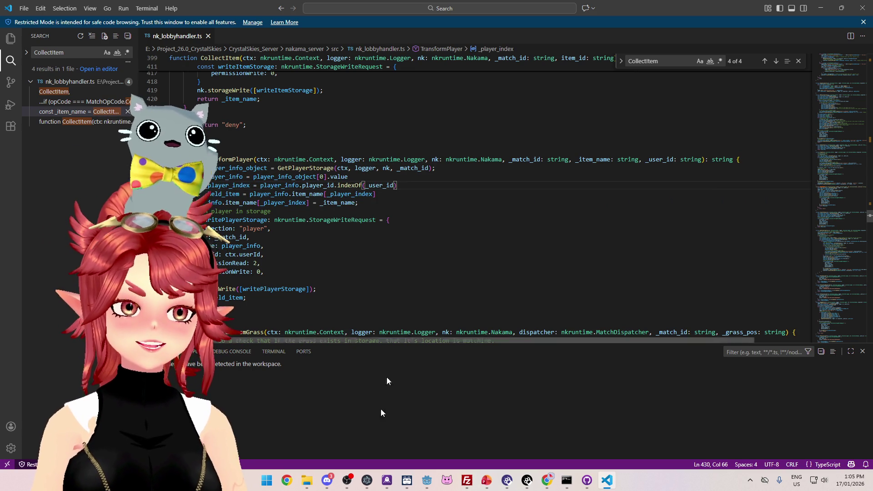
click(23, 9)
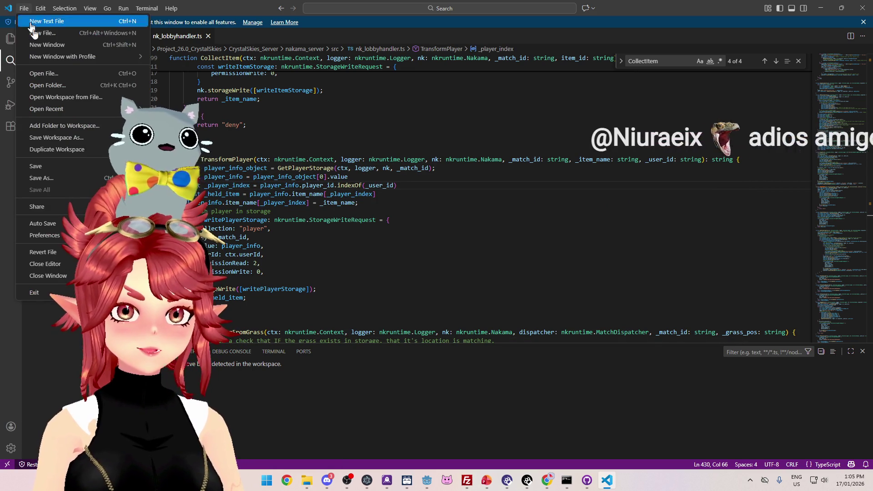
Open rpccreatelobby.ts from the nakama_server src folder with Ctrl+O
key(Escape)
key(ctrl+o)
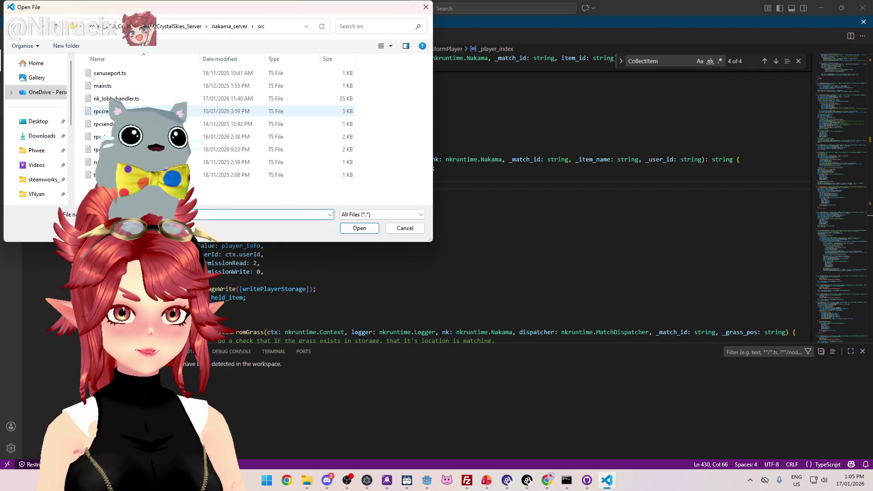
double_click(159, 111)
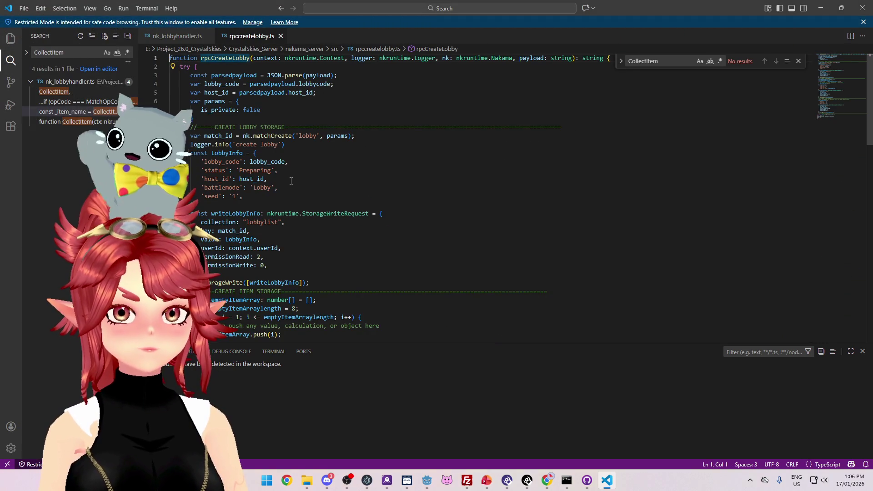
Rename the 'item_name' key in PlayerInfo to 'held_item'
scroll(289, 178, down, 10)
scroll(291, 181, down, 4)
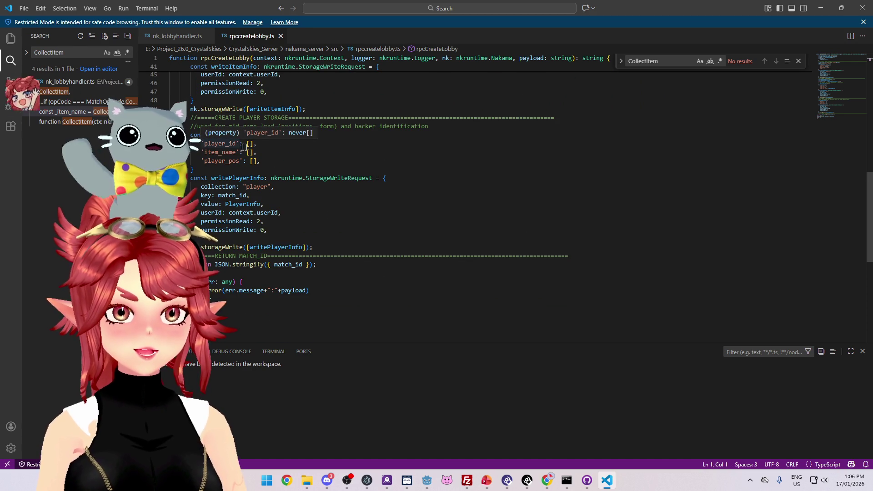
click(263, 154)
drag(204, 152, 218, 152)
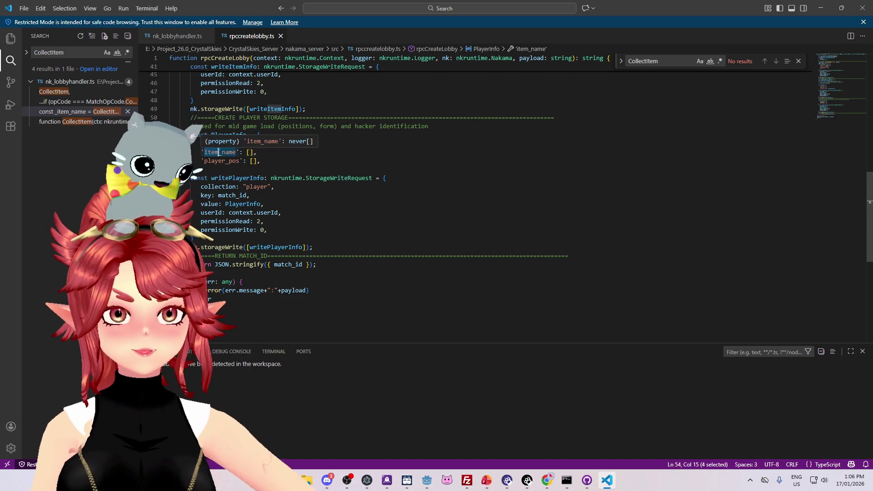
text(held)
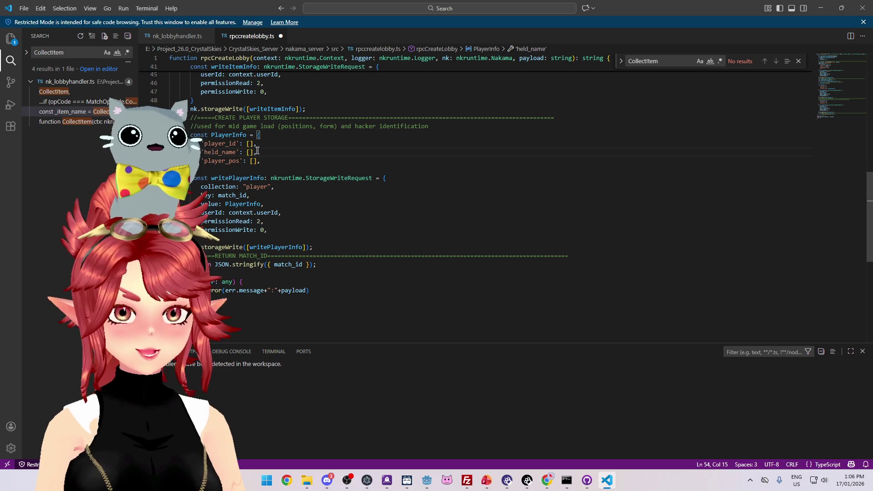
drag(257, 153, 208, 154)
Add a 'form': [] entry after player_id in PlayerInfo and save rpccreatelobby.ts
click(274, 144)
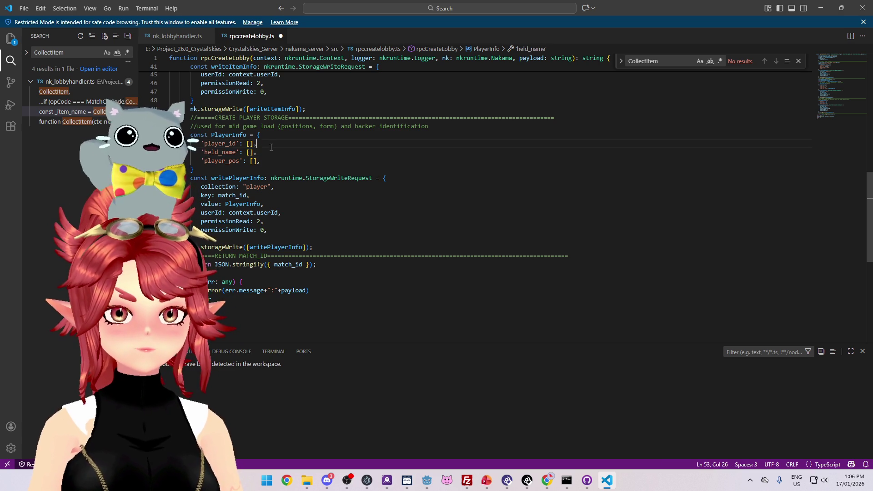
key(Return)
text('form': [])
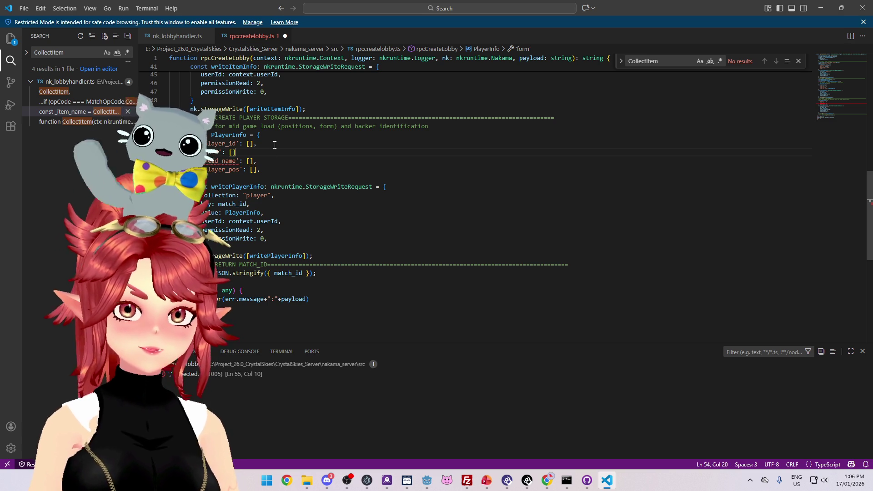
double_click(228, 161)
text(held_)
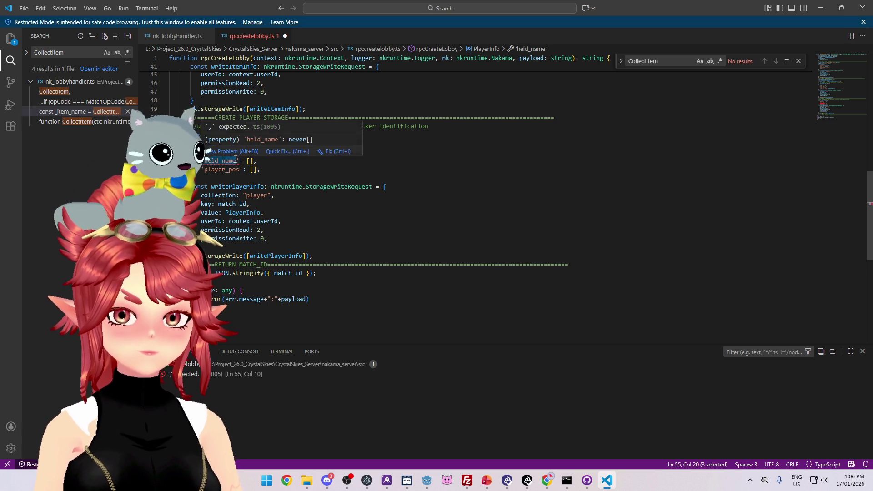
key(End)
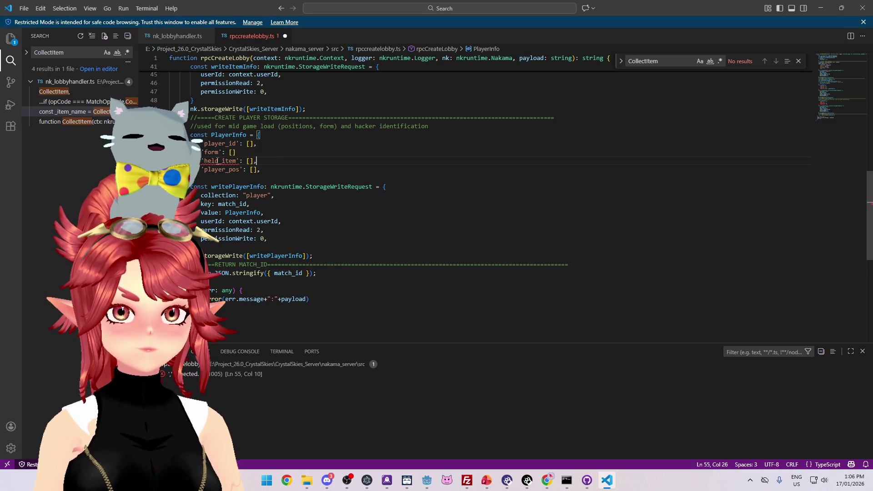
mouse_move(217, 160)
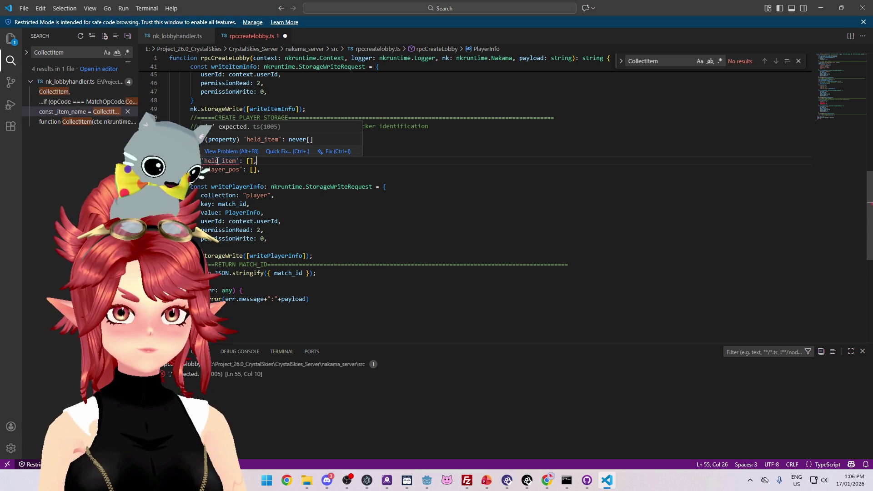
click(249, 161)
click(249, 152)
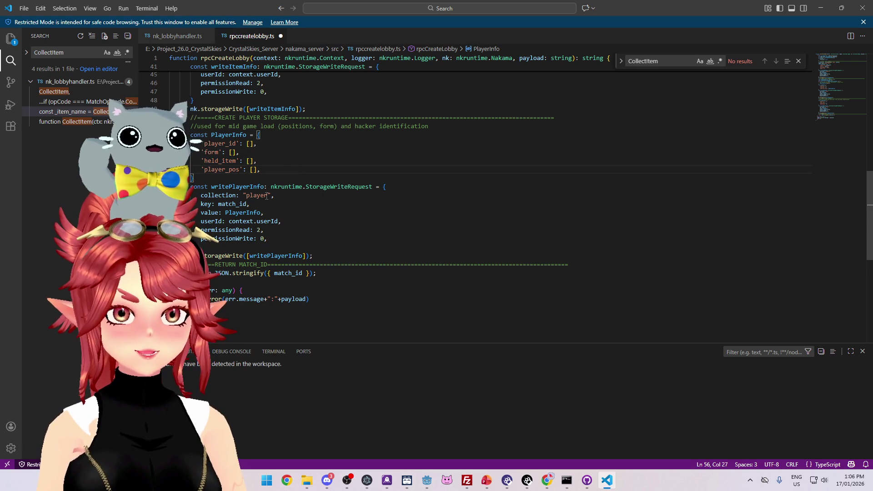
scroll(275, 200, up, 2)
key(ctrl+s)
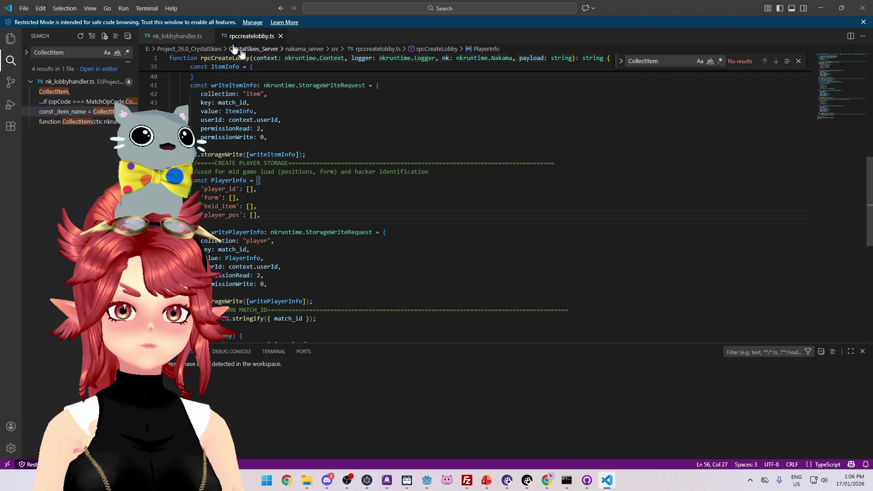
click(176, 36)
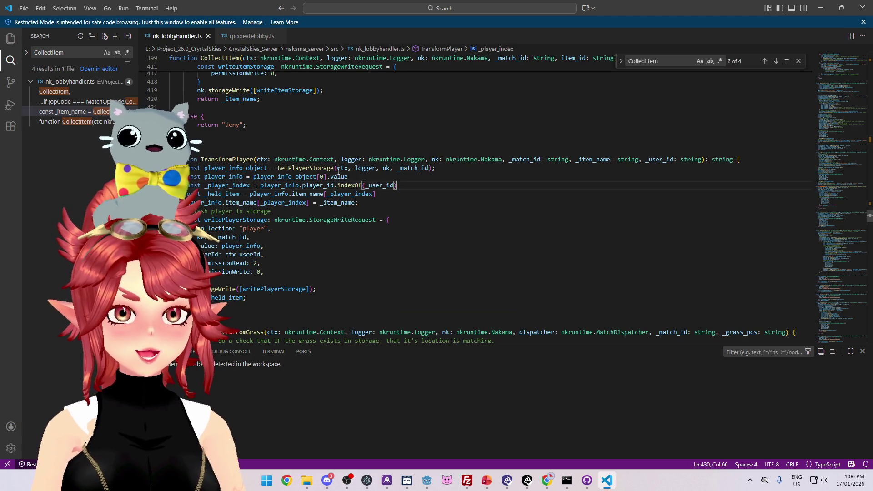
Compare against the PlayerInfo keys, then select TransformPlayer's item_name occurrences for multi-editing
mouse_move(338, 168)
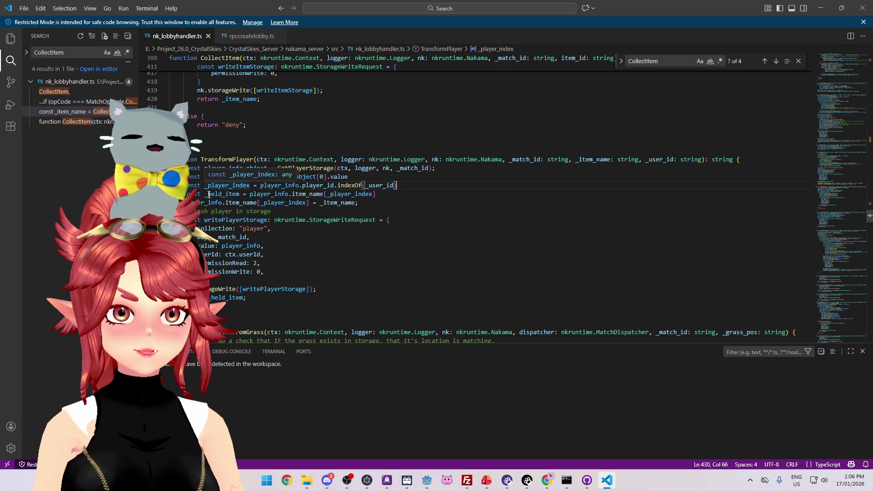
mouse_move(210, 196)
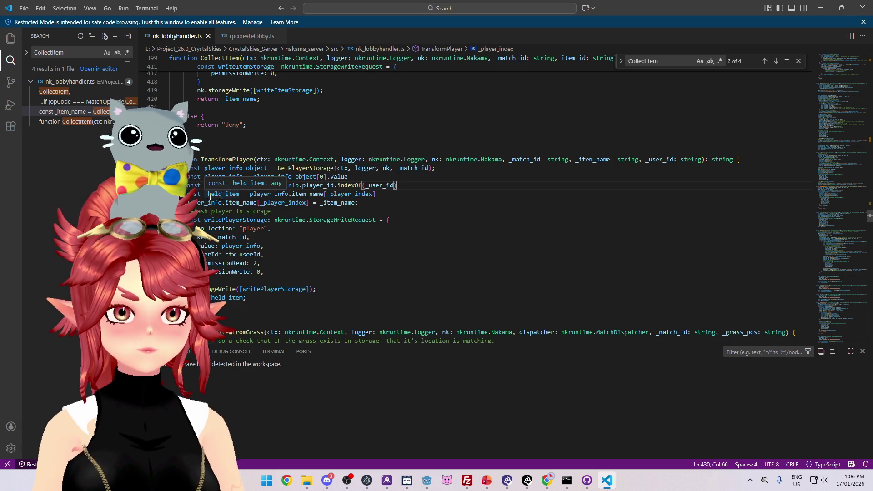
key(Down)
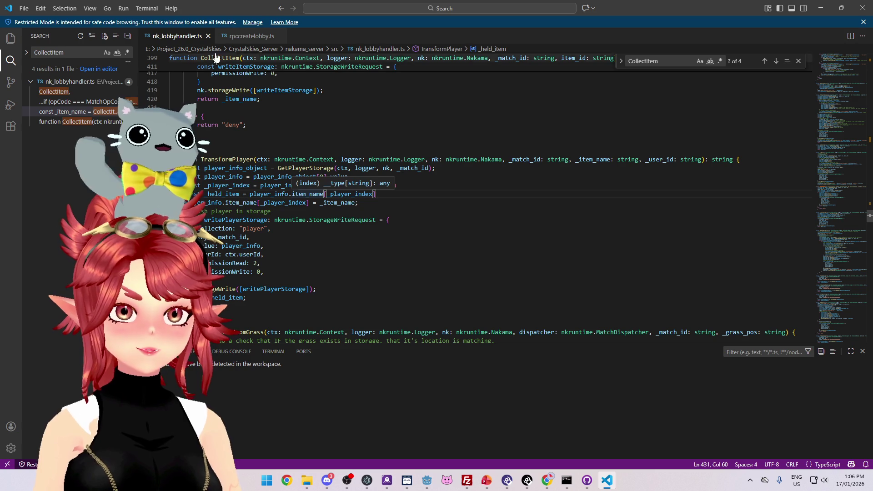
click(240, 37)
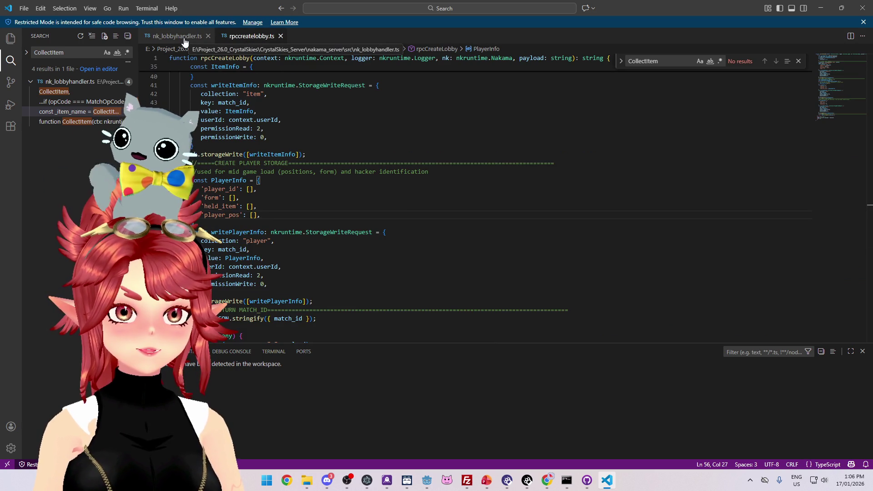
click(179, 37)
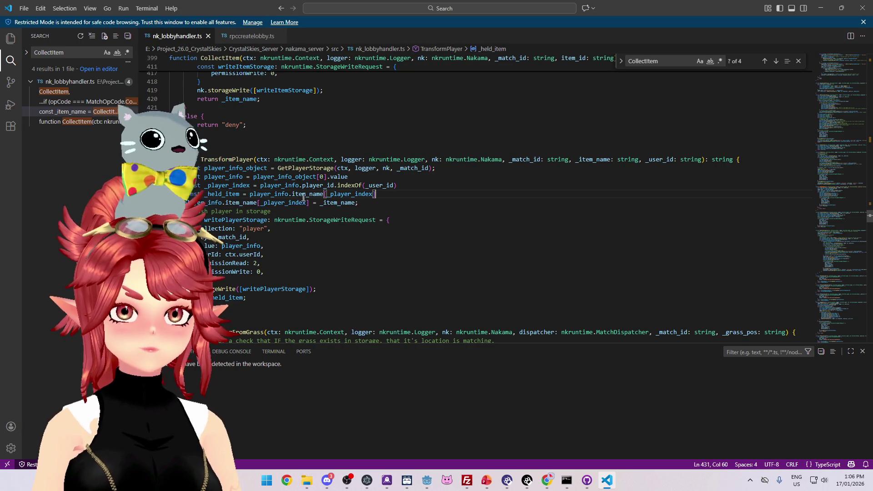
drag(292, 195, 325, 194)
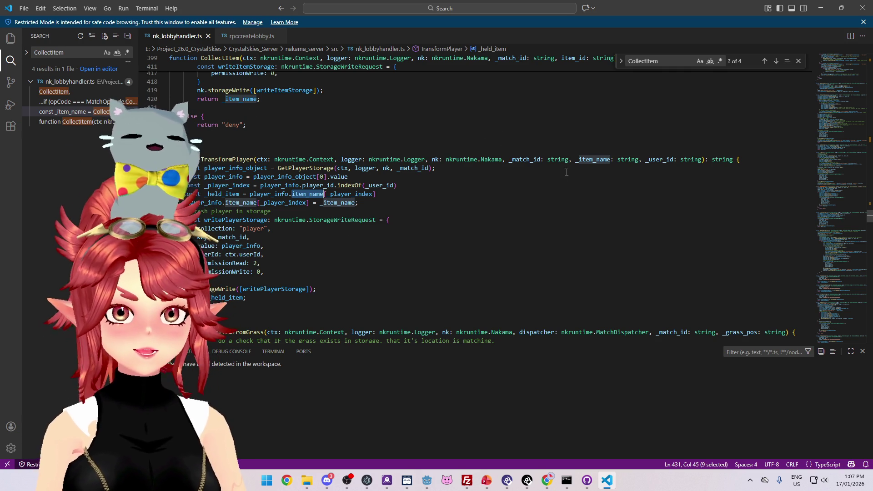
scroll(354, 172, up, 2)
scroll(364, 170, up, 1)
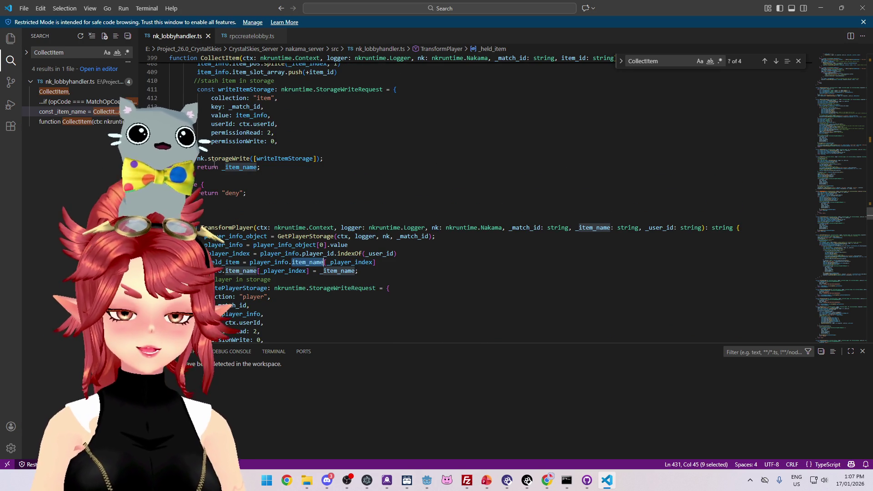
scroll(355, 193, down, 2)
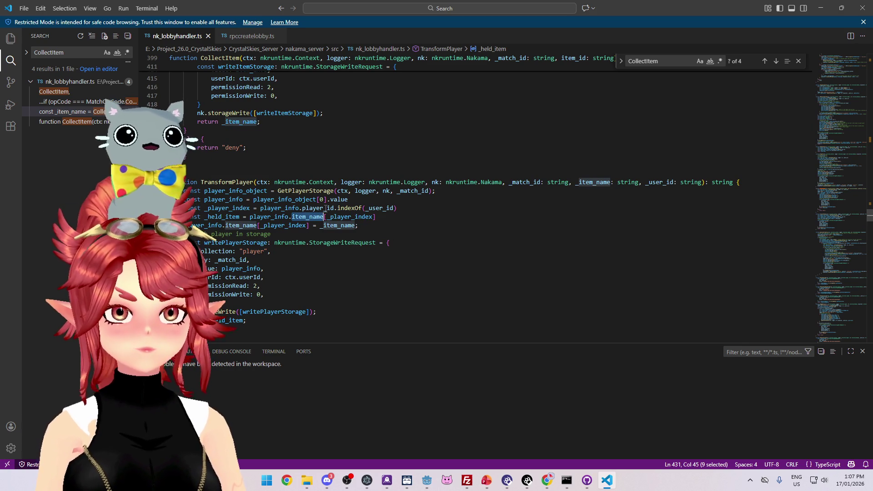
key(ctrl+d)
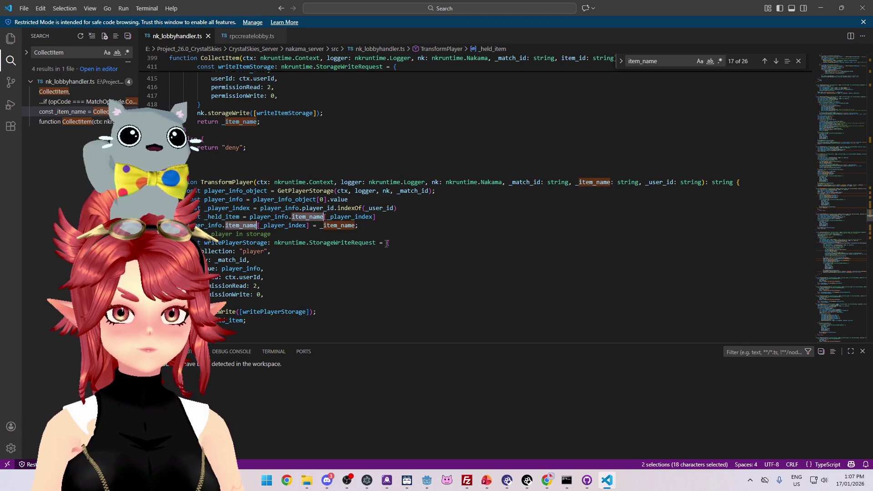
Replace item_name with form in TransformPlayer, keep the value as _item_name, and save
key(ctrl+d)
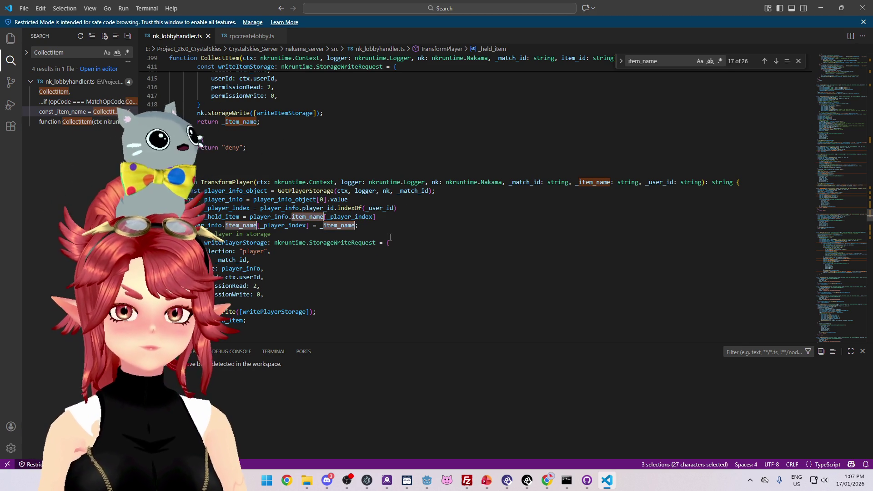
text(category)
key(ctrl+z)
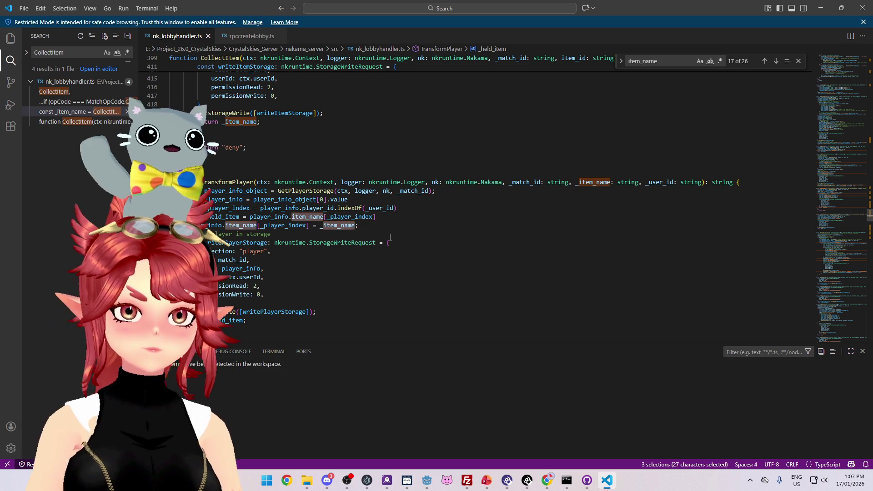
text(form)
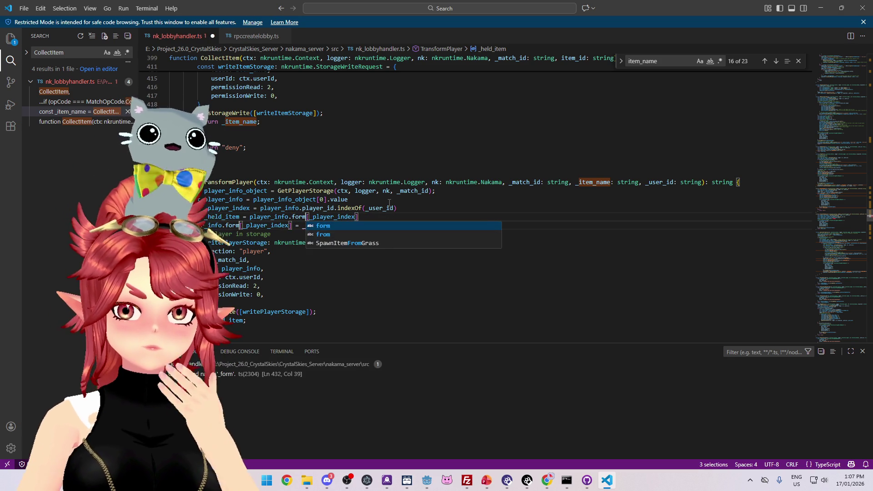
click(348, 200)
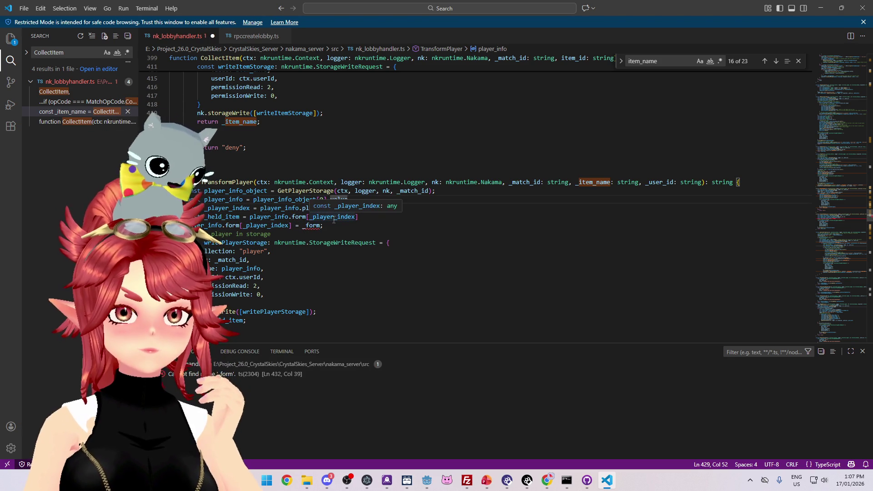
click(368, 227)
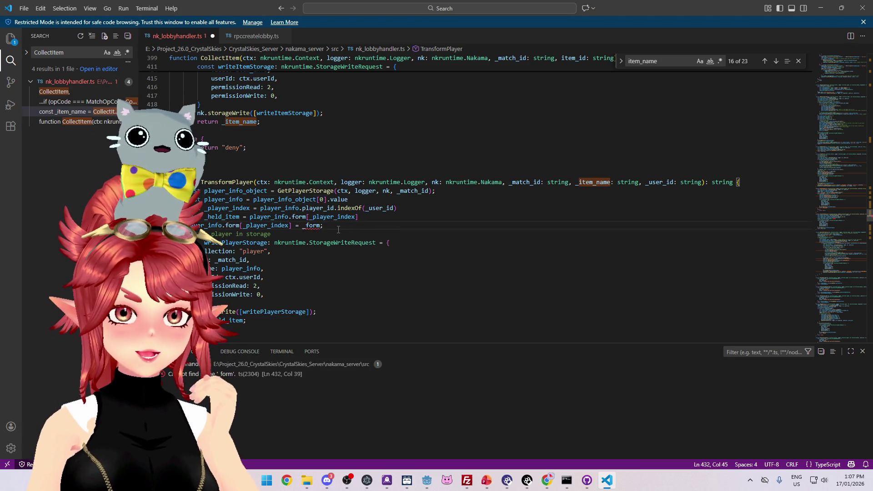
drag(576, 182, 610, 182)
key(ctrl+c)
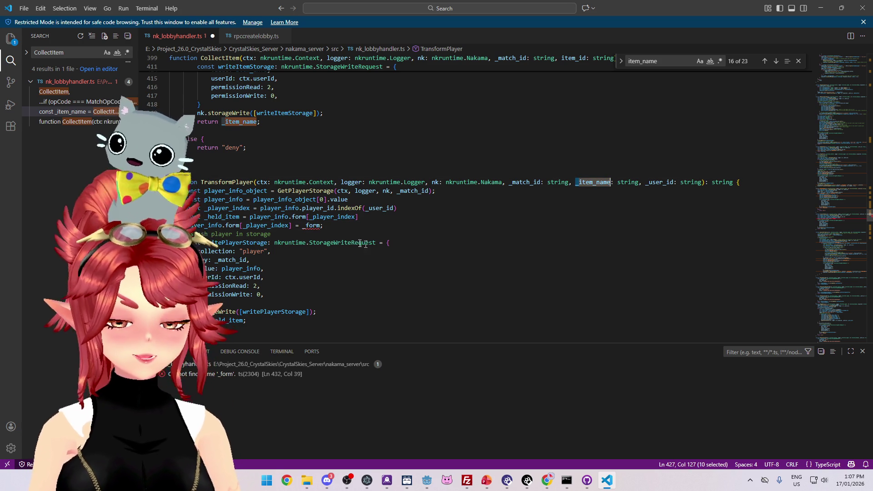
double_click(313, 226)
key(ctrl+v)
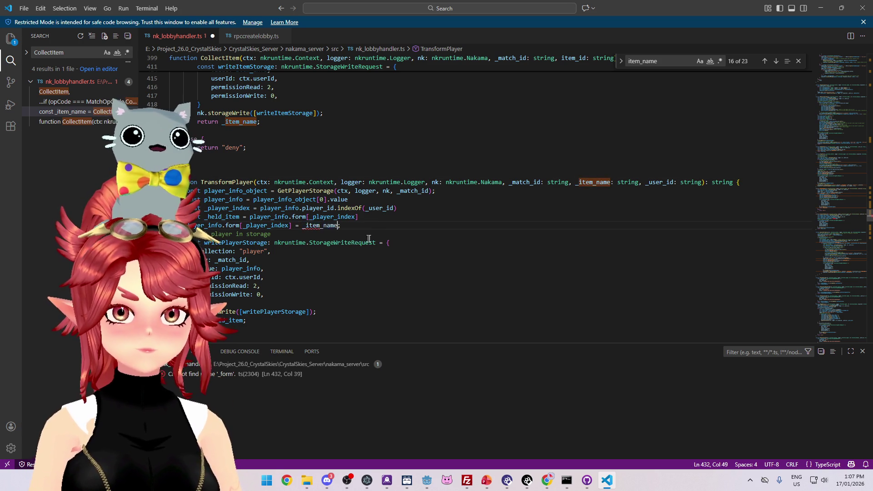
click(409, 217)
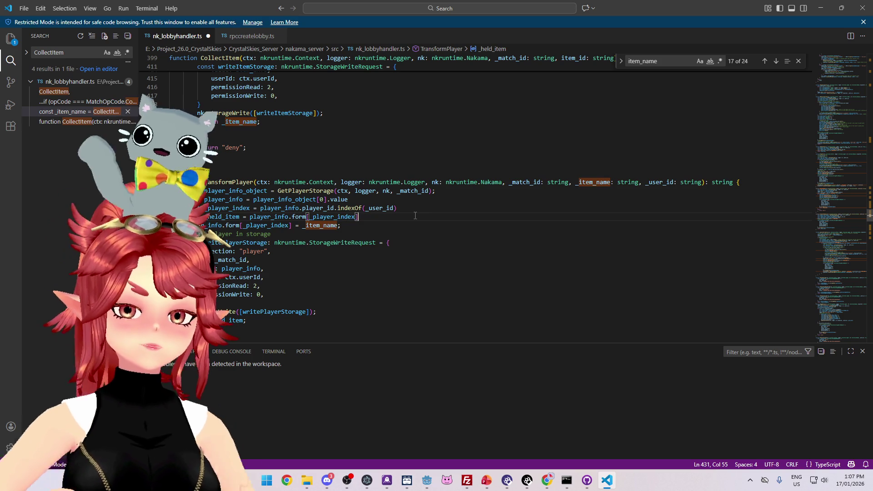
click(369, 243)
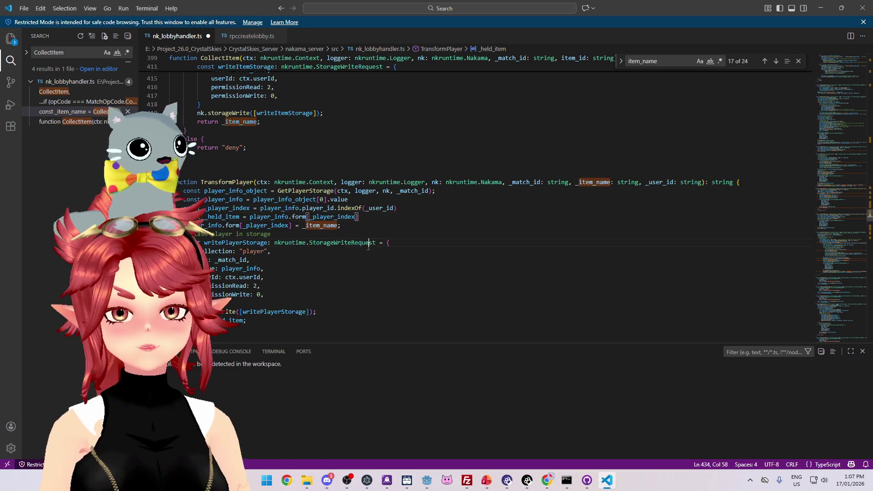
key(ctrl+s)
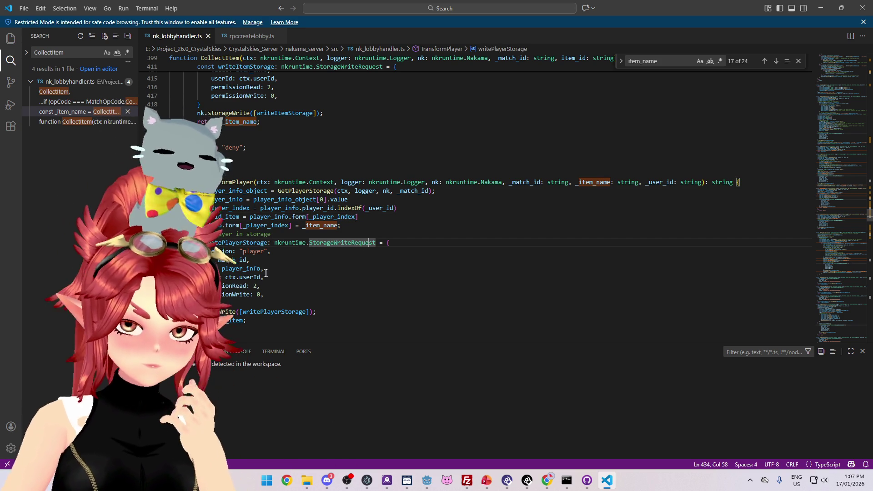
Review the CollectItem handler, then open Godot's match-message script
click(103, 113)
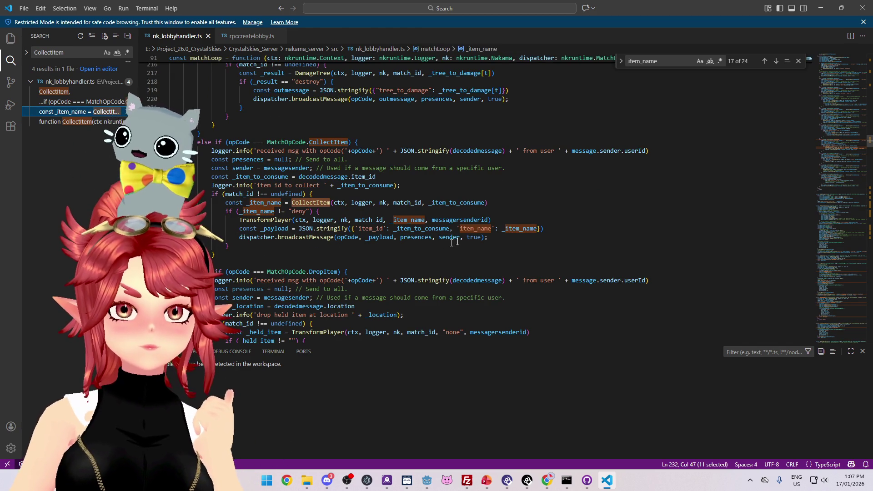
mouse_move(524, 227)
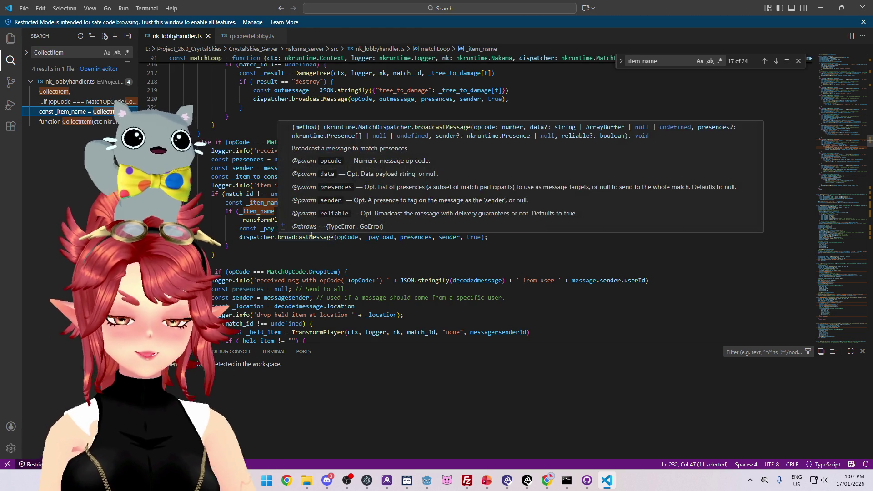
click(483, 238)
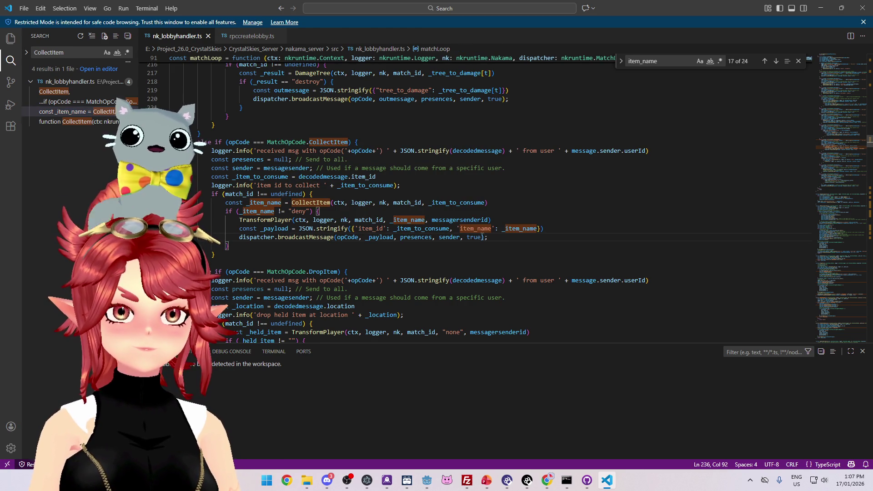
click(427, 480)
click(207, 112)
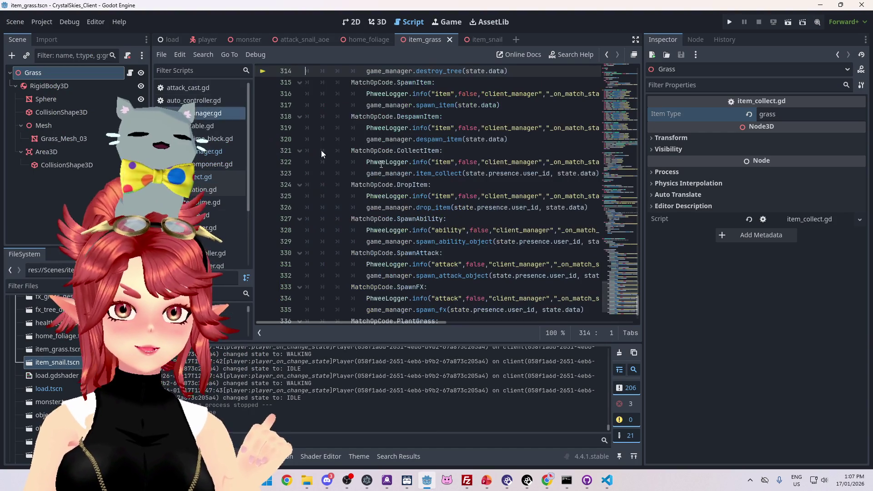
Jump to item_collect in game_manager.gd and inspect its item_name line
scroll(514, 254, down, 1)
scroll(449, 272, up, 2)
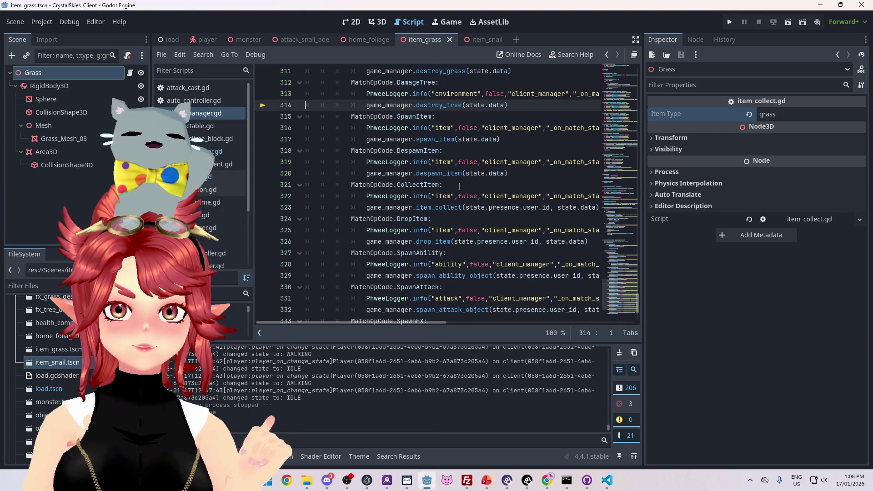
ctrl+click(436, 209)
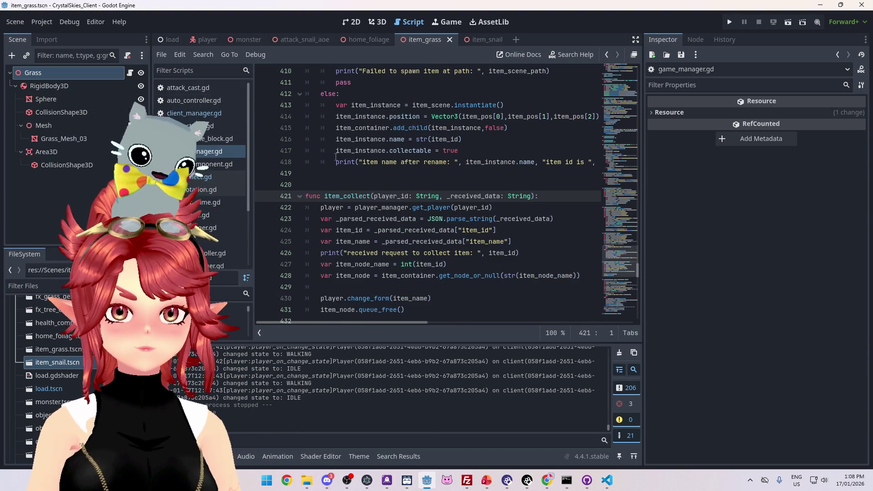
scroll(450, 180, down, 2)
scroll(441, 237, up, 1)
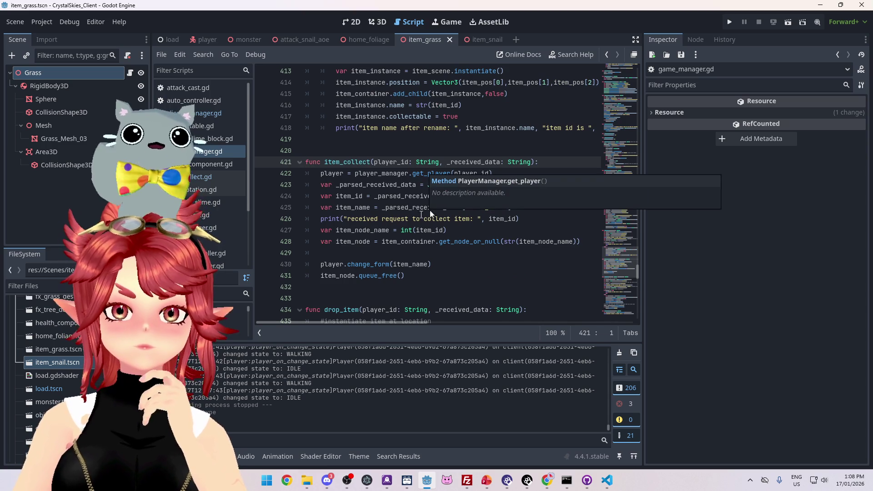
click(359, 185)
click(399, 196)
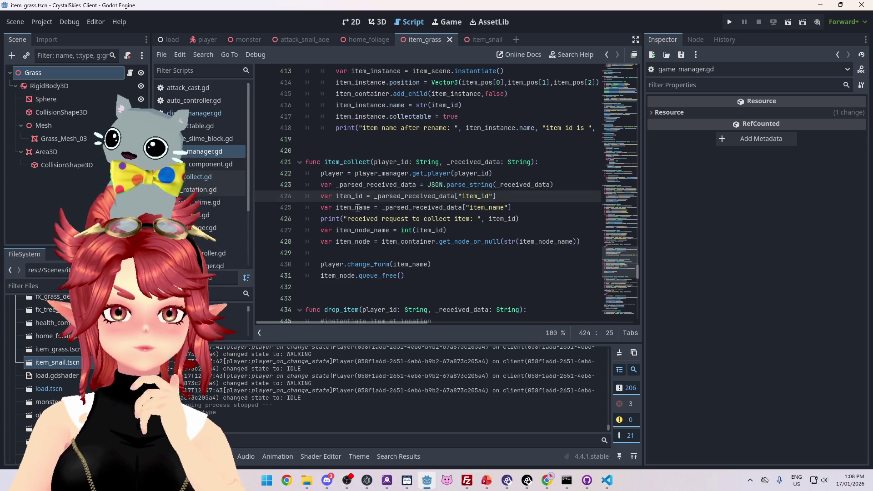
drag(350, 208, 363, 208)
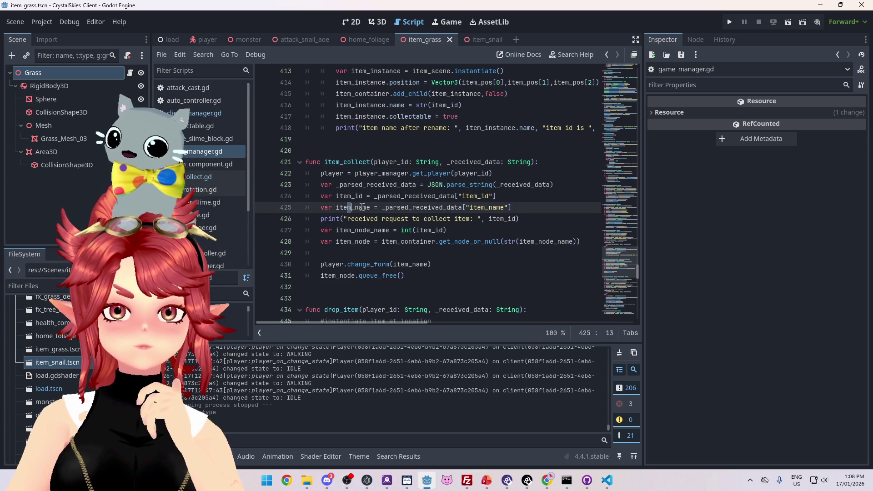
click(507, 208)
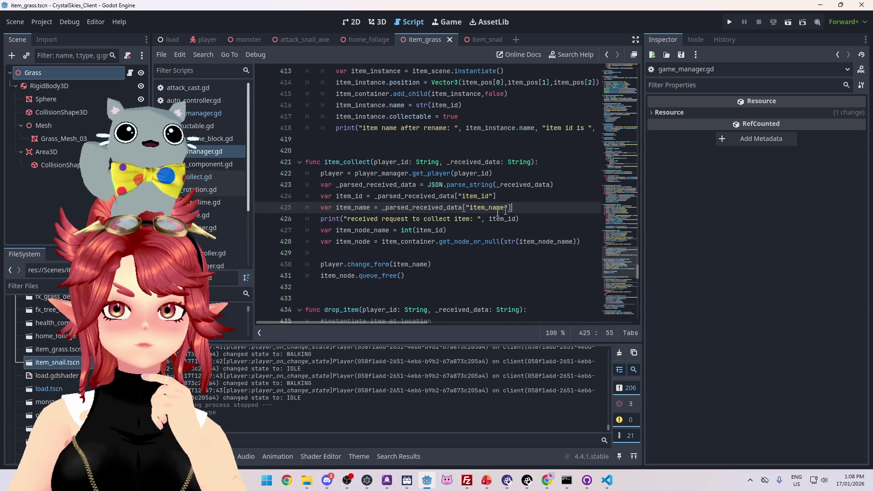
Look over the change_form call, then view the item_snail scene
scroll(446, 222, down, 1)
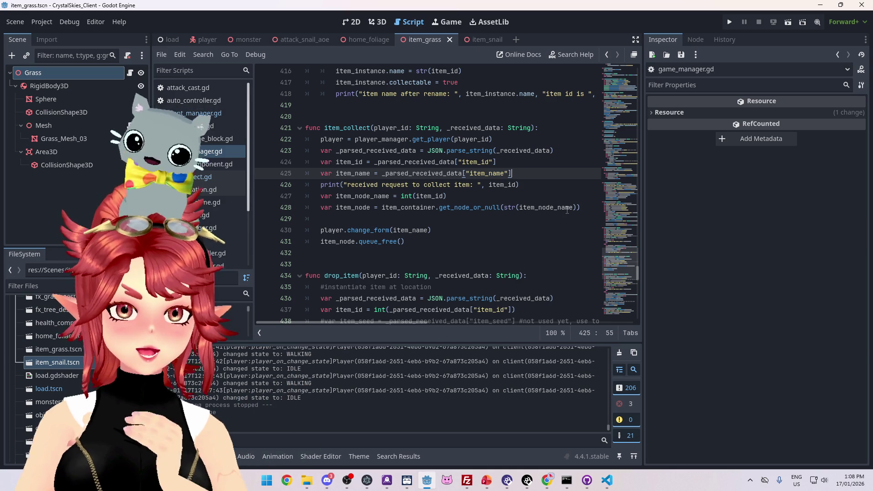
click(362, 220)
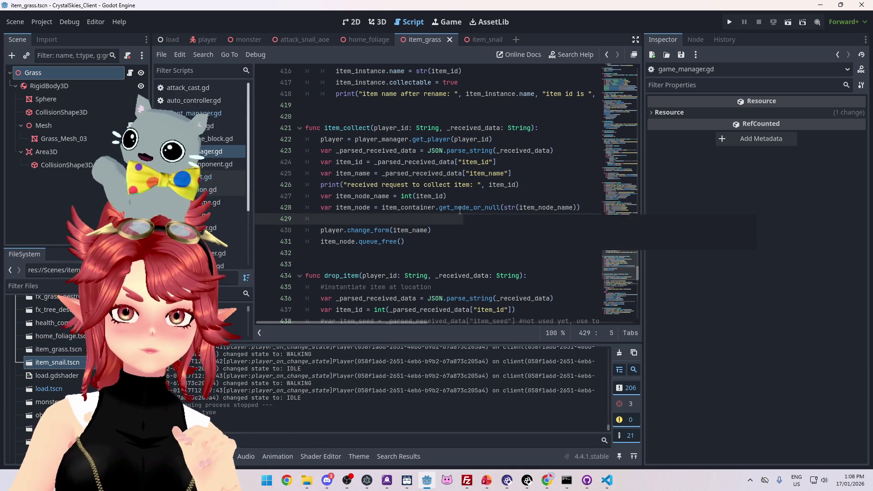
scroll(460, 210, up, 1)
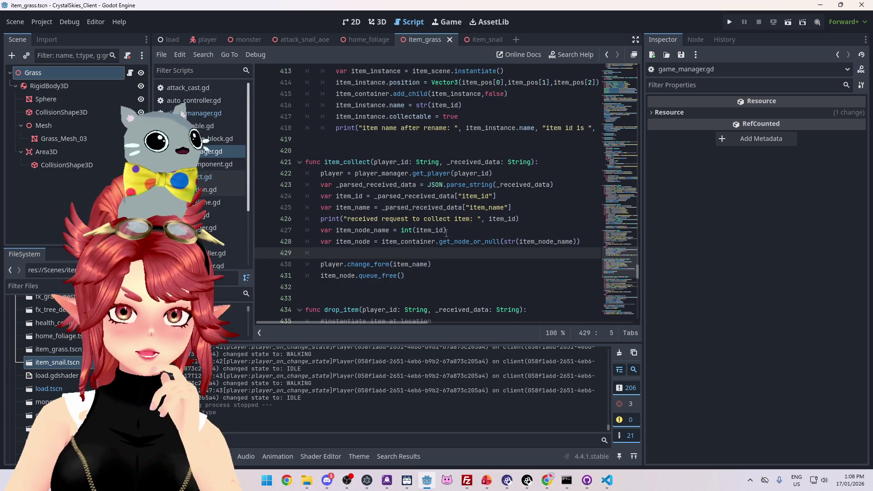
scroll(446, 233, down, 1)
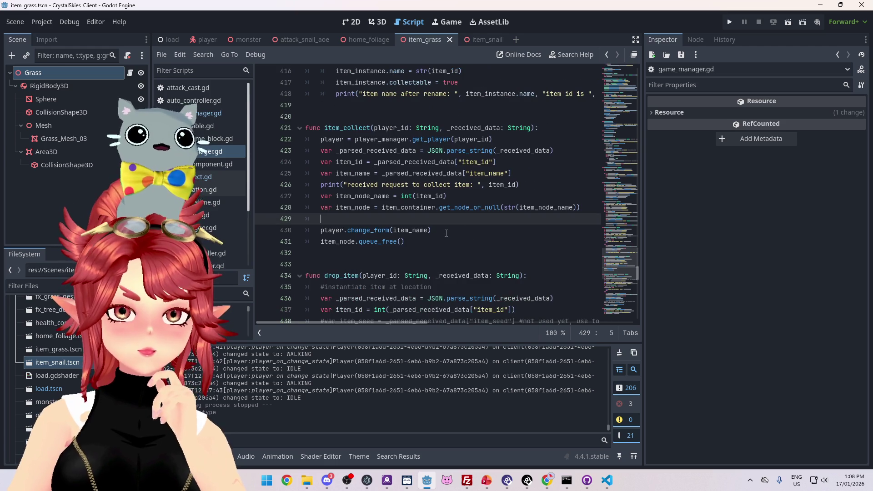
click(484, 42)
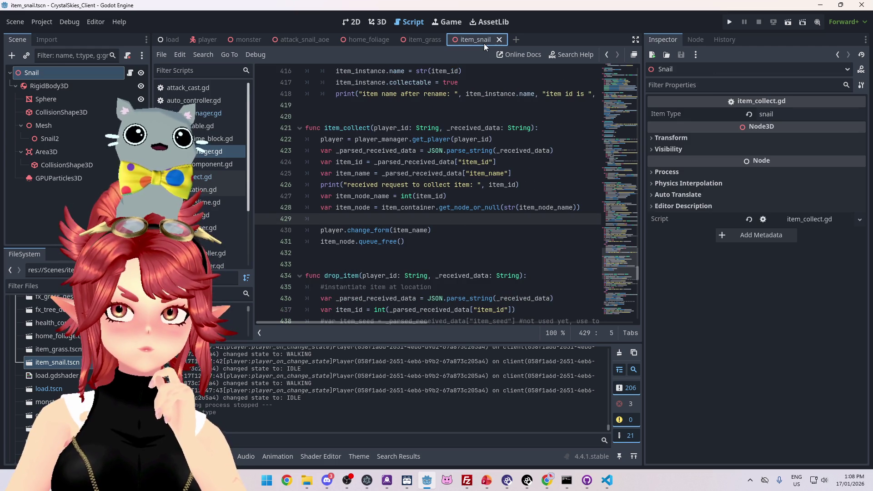
In the item_grass scene, open item_collect.gd and delete lines 31–32 below make_collectable
click(422, 42)
scroll(214, 168, down, 3)
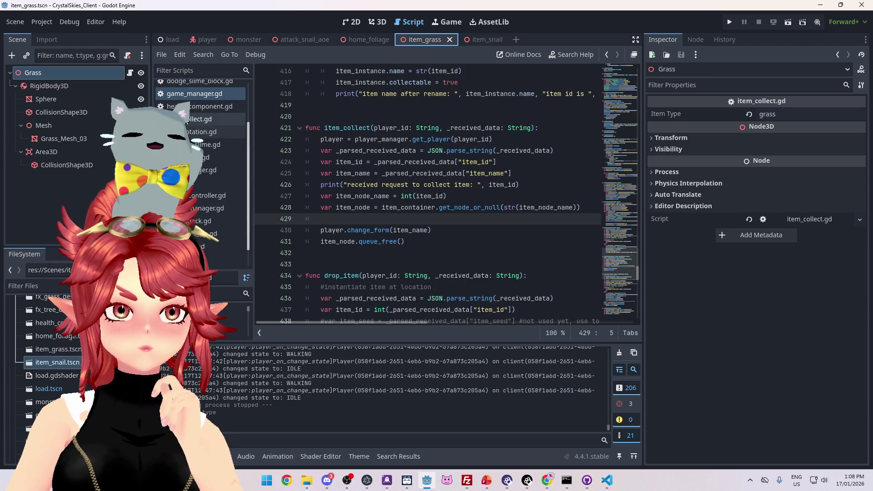
click(200, 119)
mouse_move(381, 322)
mouse_down()
mouse_move(354, 321)
mouse_move(392, 287)
mouse_up()
key(BackSpace)
Insert a blank line after the ITEM dictionary, then review game_manager.gd's item collection
scroll(401, 274, up, 3)
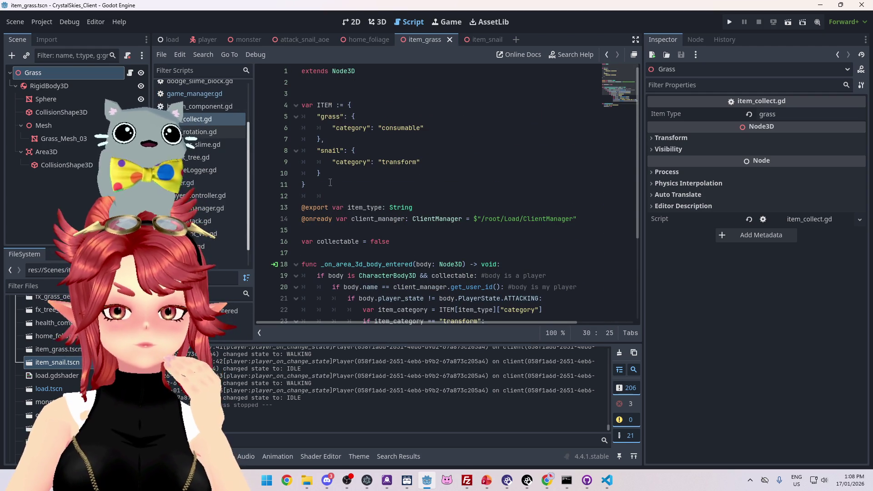
click(339, 197)
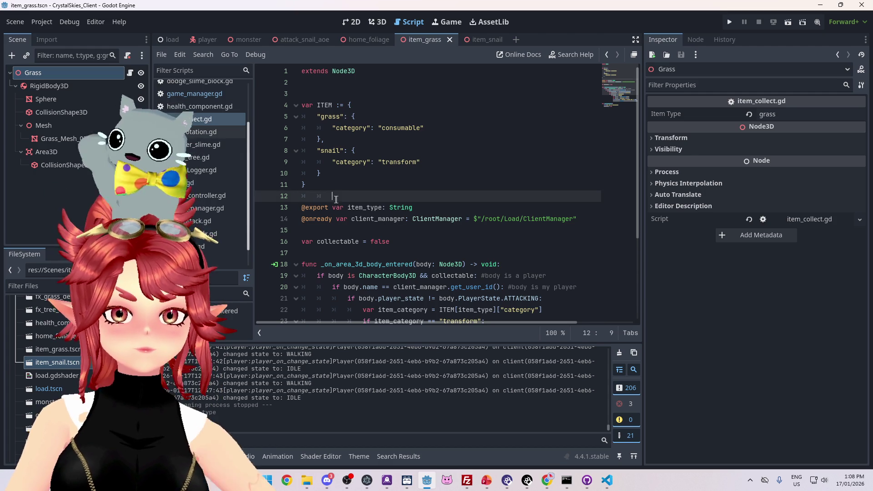
key(Return)
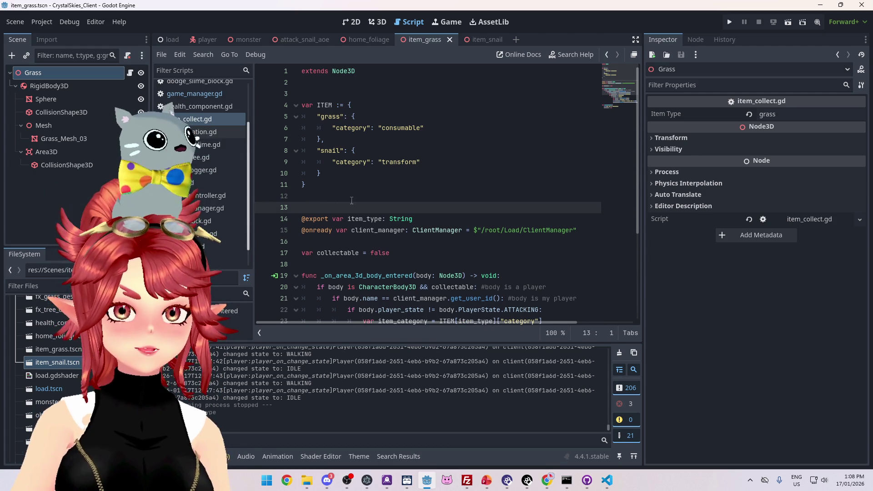
scroll(214, 151, up, 2)
scroll(200, 137, down, 2)
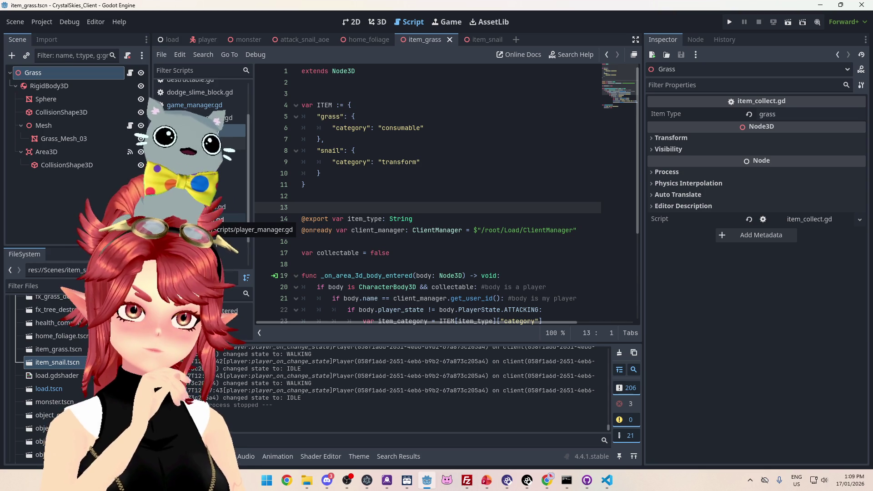
click(198, 106)
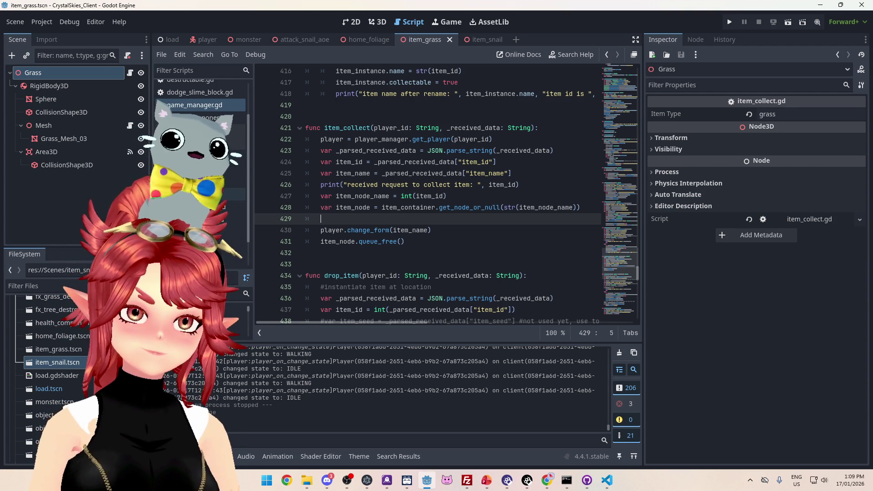
click(218, 130)
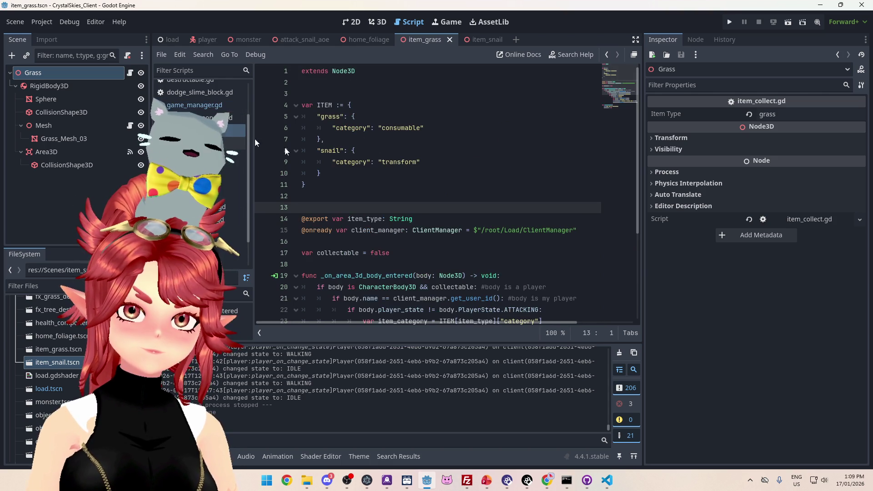
Cut the ITEM dictionary out of item_collect.gd and move to player.gd
drag(328, 188, 283, 103)
key(ctrl+c)
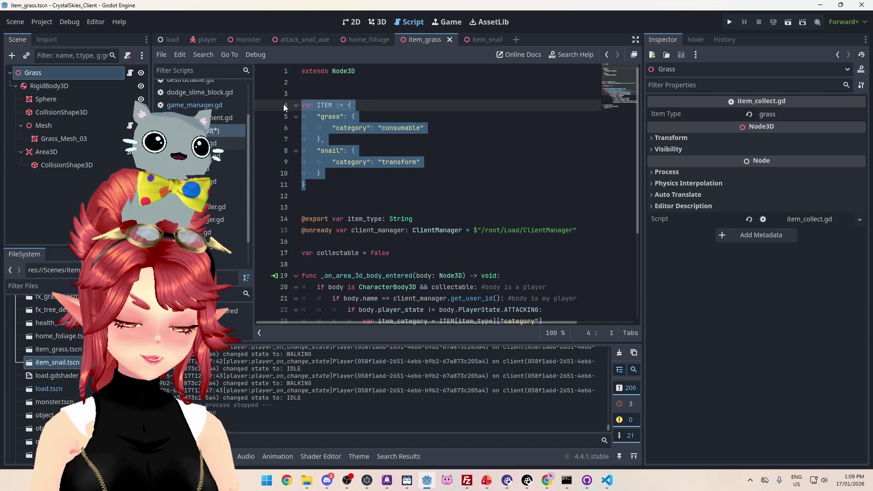
key(BackSpace)
key(alt+Left)
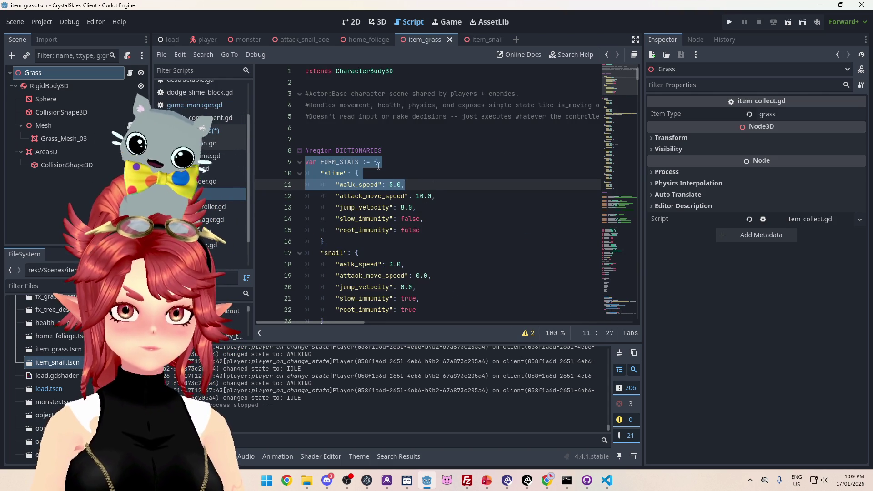
scroll(379, 167, down, 2)
scroll(379, 167, down, 2)
scroll(206, 157, up, 2)
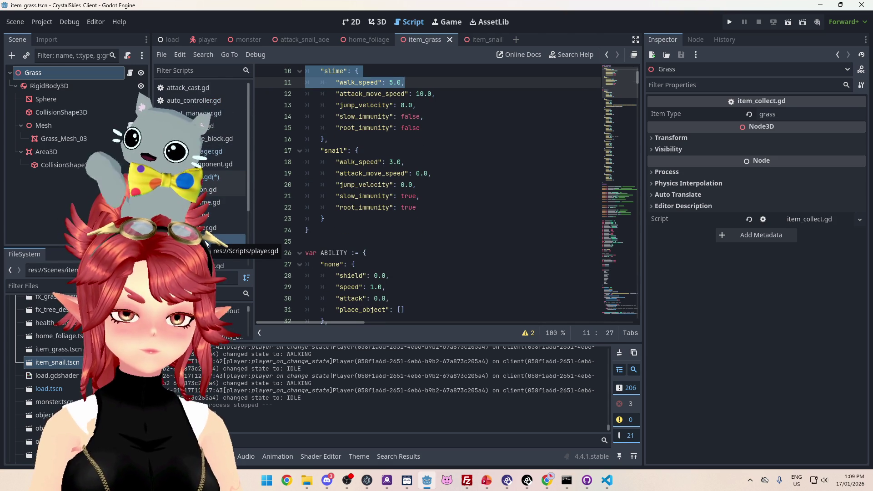
scroll(397, 245, down, 13)
scroll(397, 245, down, 13)
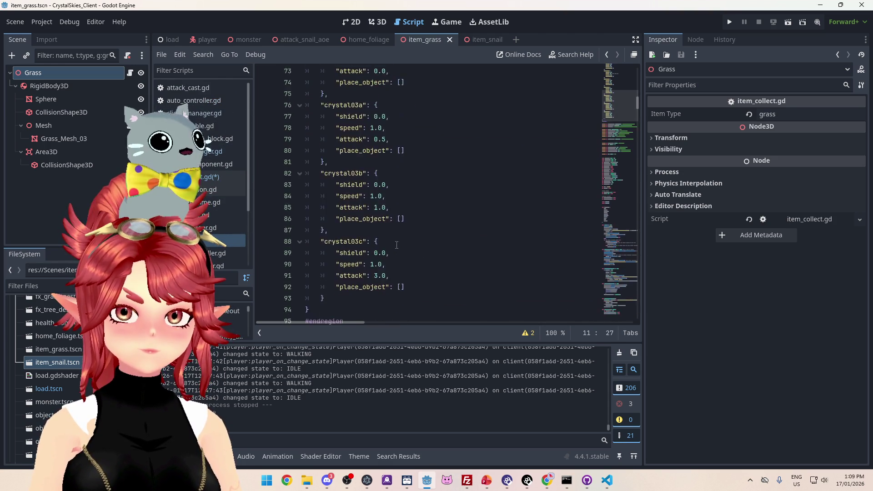
Paste ITEM after line 94 in player.gd, save, and return to item_collect.gd
click(363, 141)
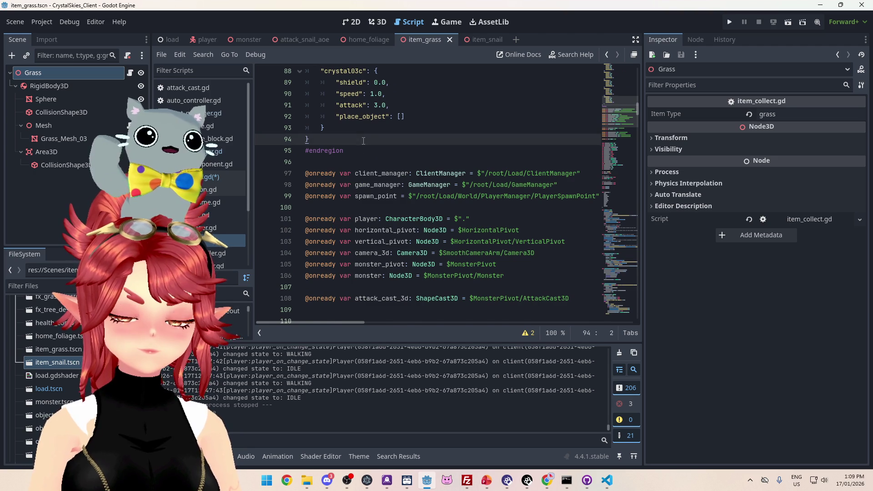
key(ctrl+v)
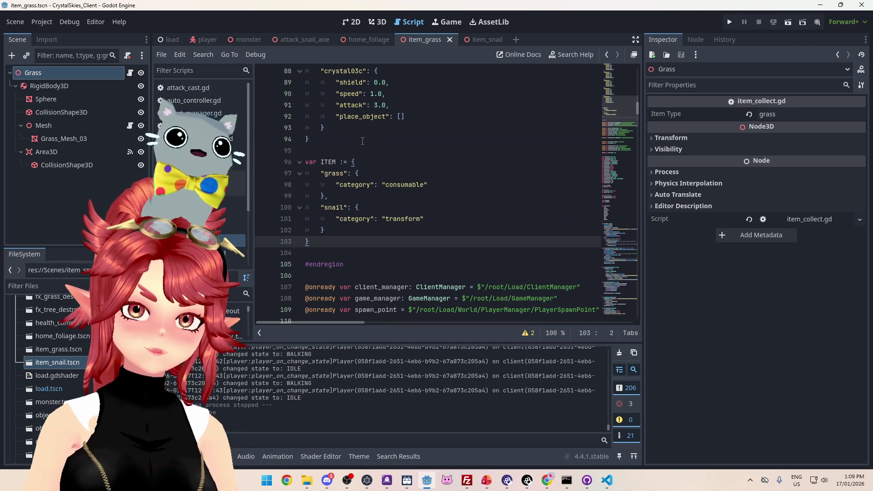
key(ctrl+s)
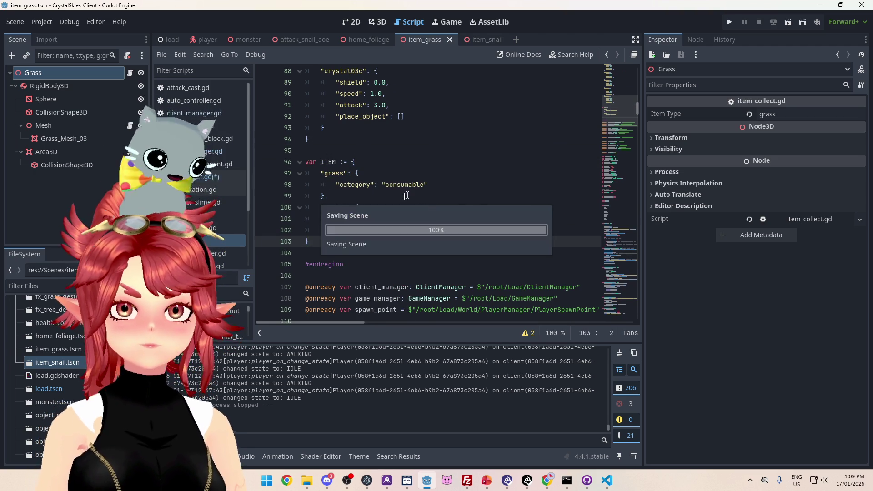
key(alt+Left)
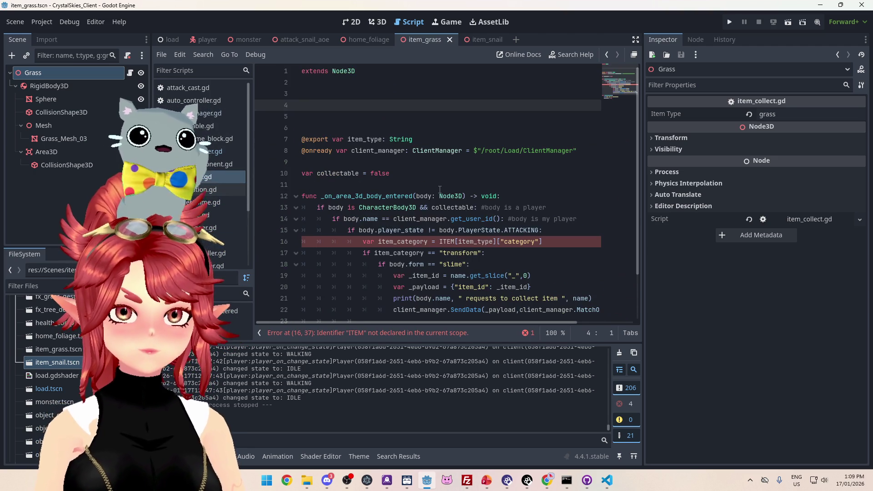
scroll(446, 201, down, 1)
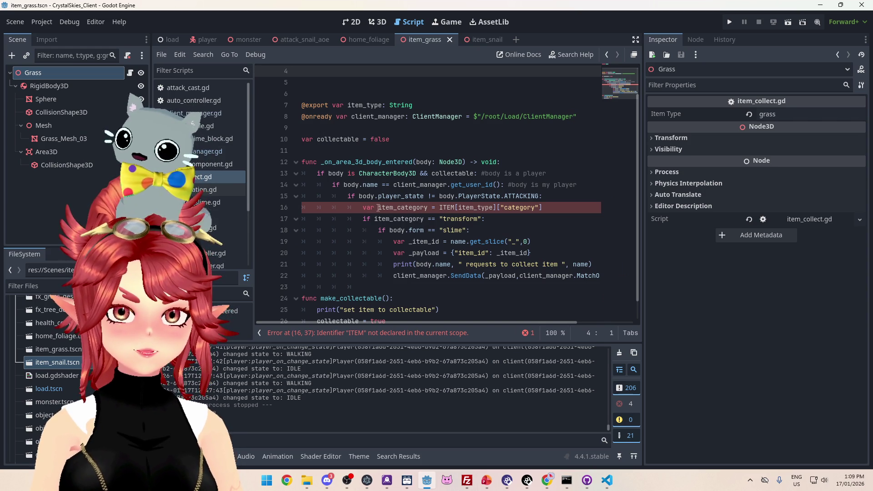
Make line 16 of item_collect.gd read body.ITEM and save the script
click(440, 207)
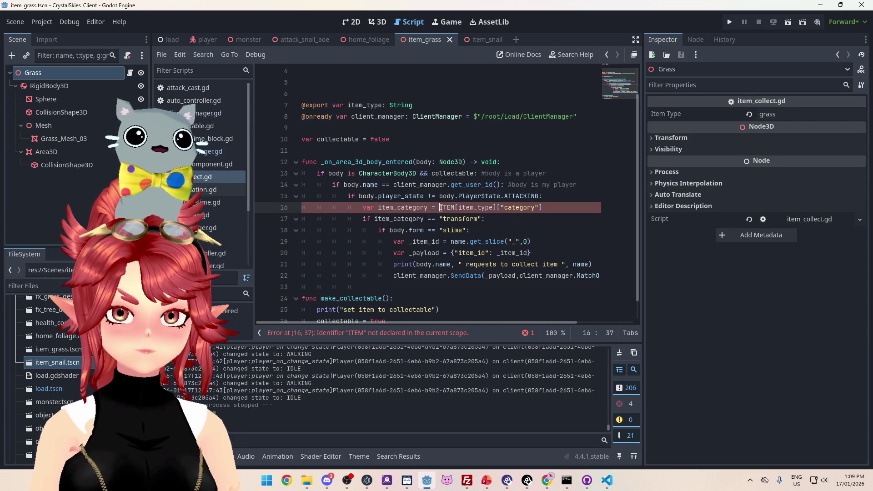
text(player)
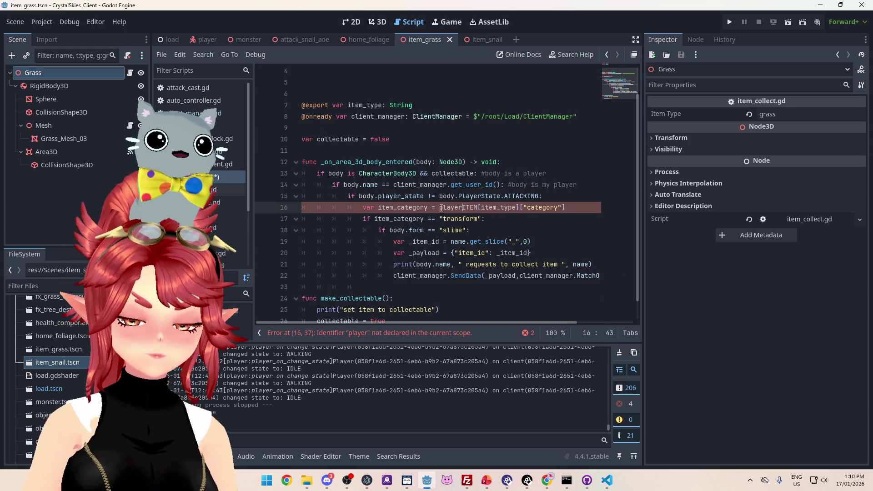
text(.)
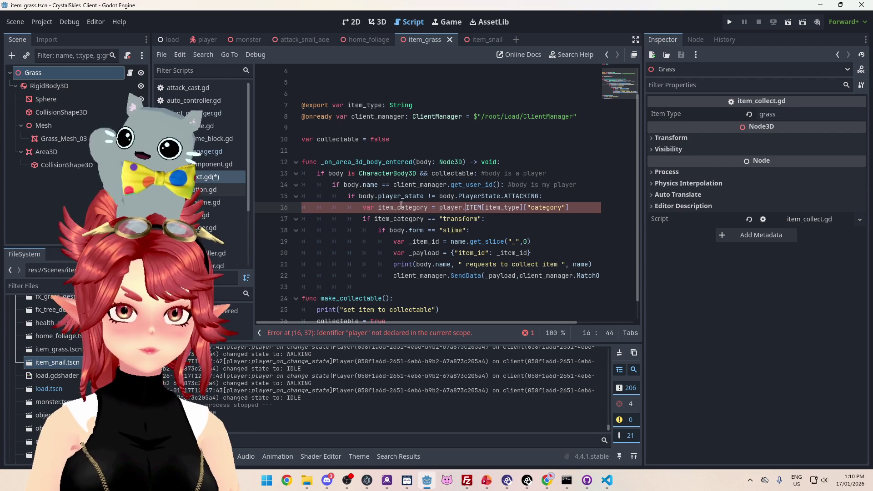
double_click(372, 196)
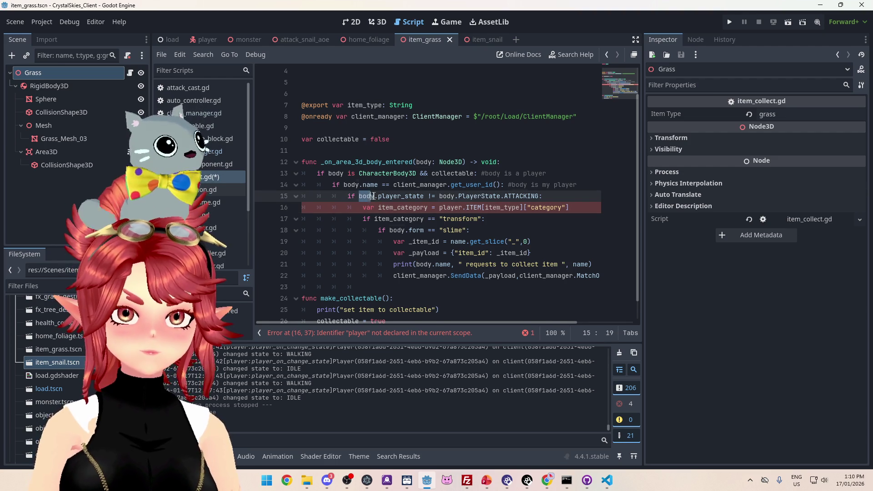
double_click(462, 208)
text(body)
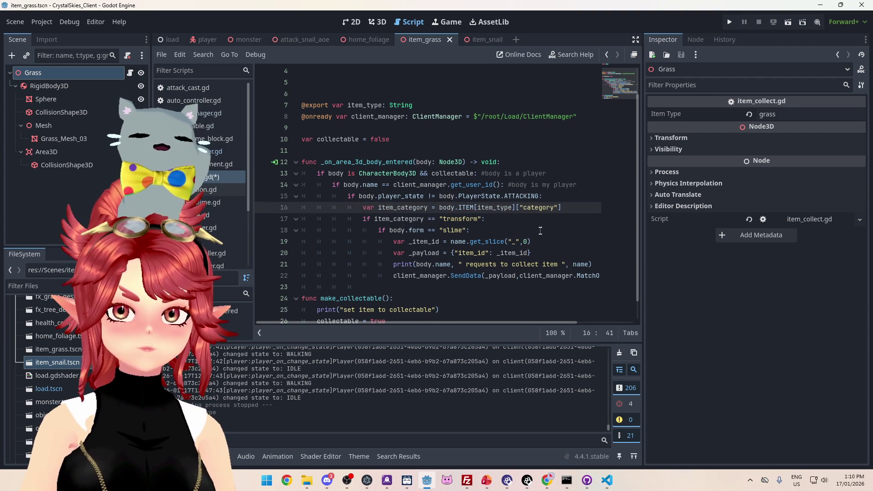
scroll(481, 326, right, 3)
scroll(481, 326, left, 3)
scroll(499, 260, down, 1)
scroll(499, 260, up, 2)
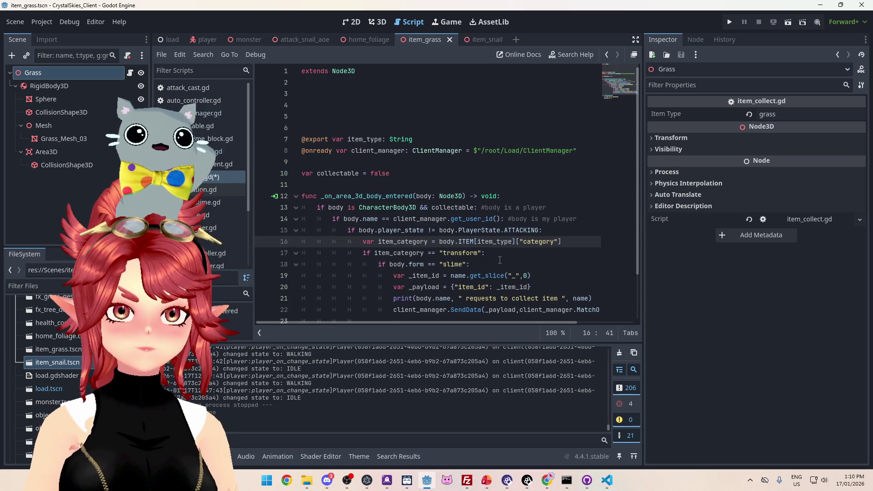
scroll(500, 260, down, 2)
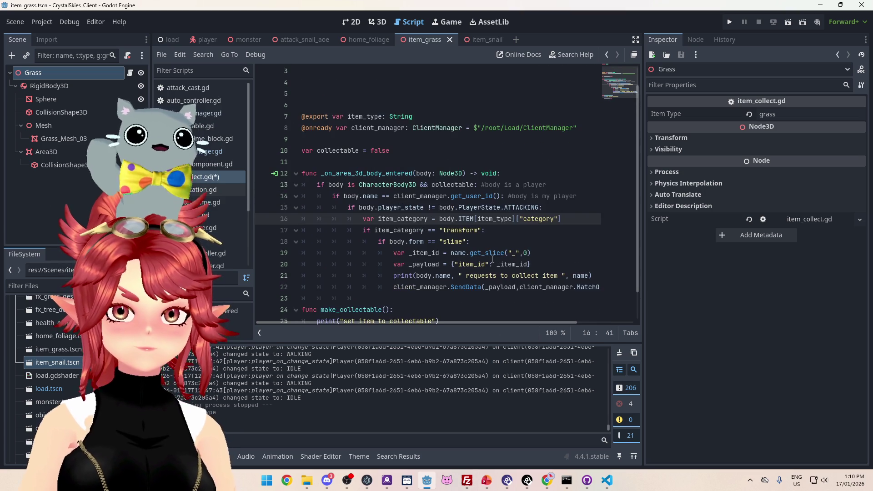
key(ctrl+s)
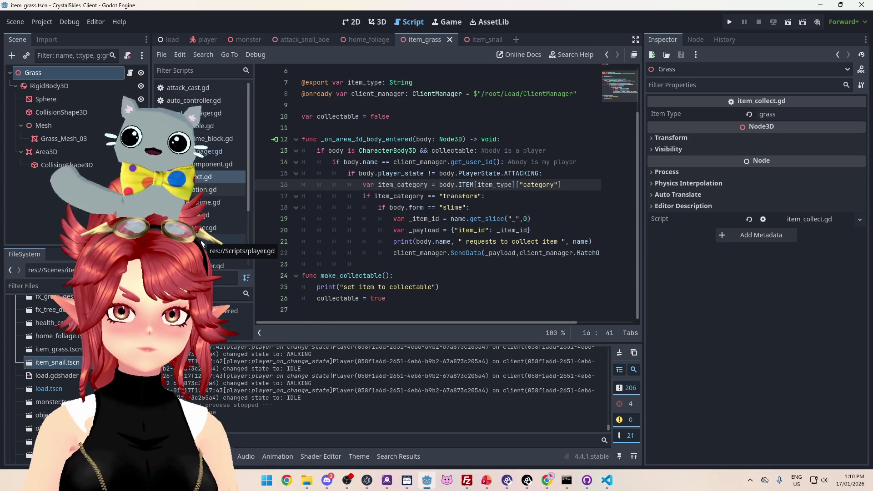
click(202, 244)
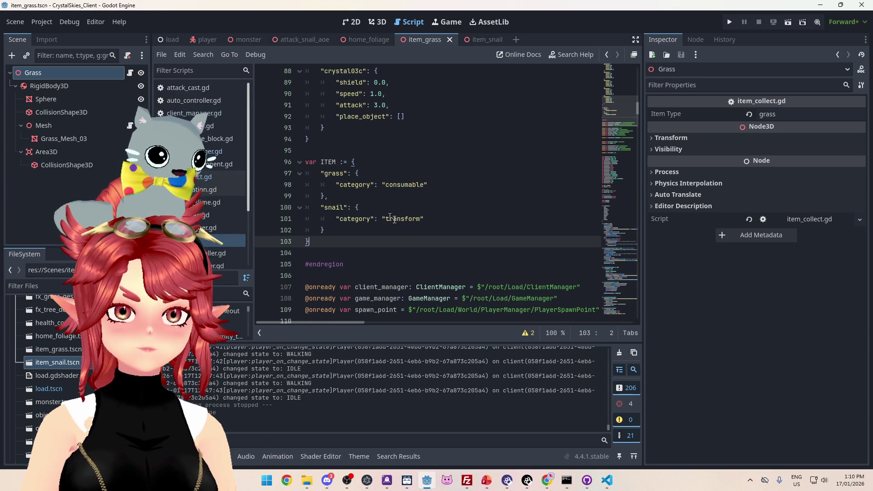
From client_manager.gd, reach item_collect in game_manager.gd and begin a condition on line 429
scroll(641, 110, down, 5)
drag(640, 128, 624, 299)
click(191, 113)
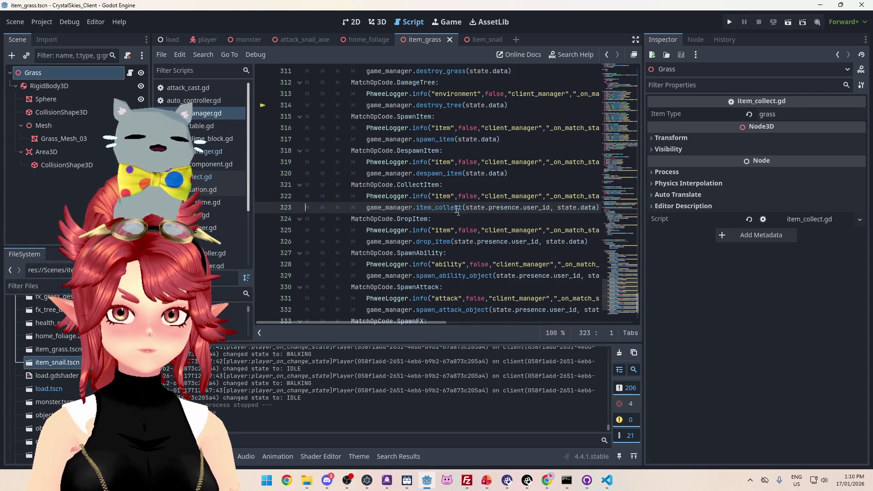
ctrl+click(445, 208)
scroll(359, 207, down, 2)
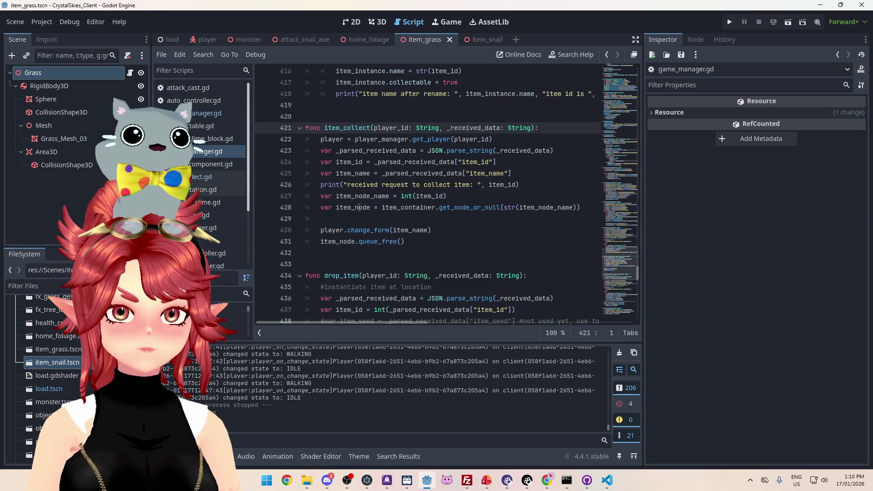
click(338, 222)
click(336, 230)
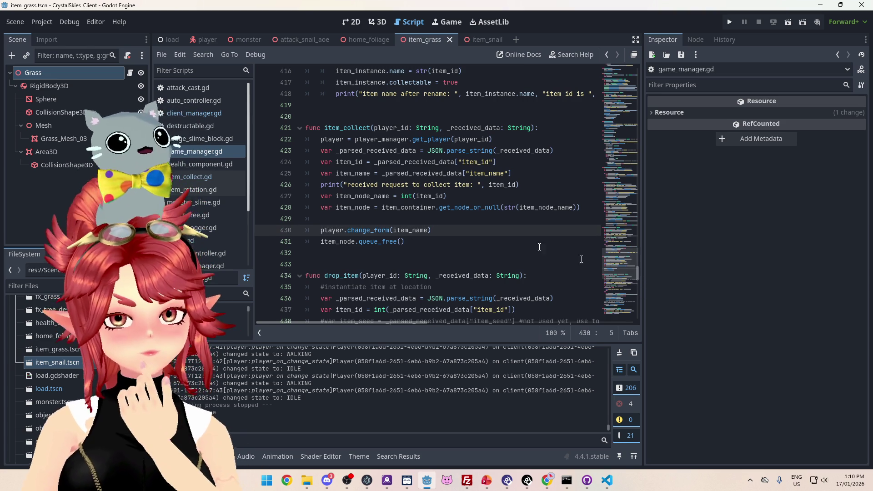
click(389, 220)
On line 429, start the if condition referencing the player's ITEM dictionary with empty brackets
text(if ITEM)
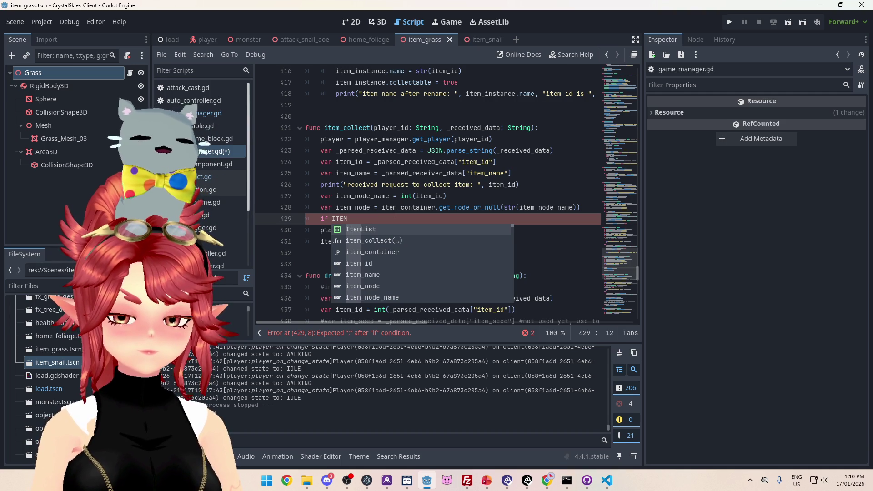
text([])
key(Left)
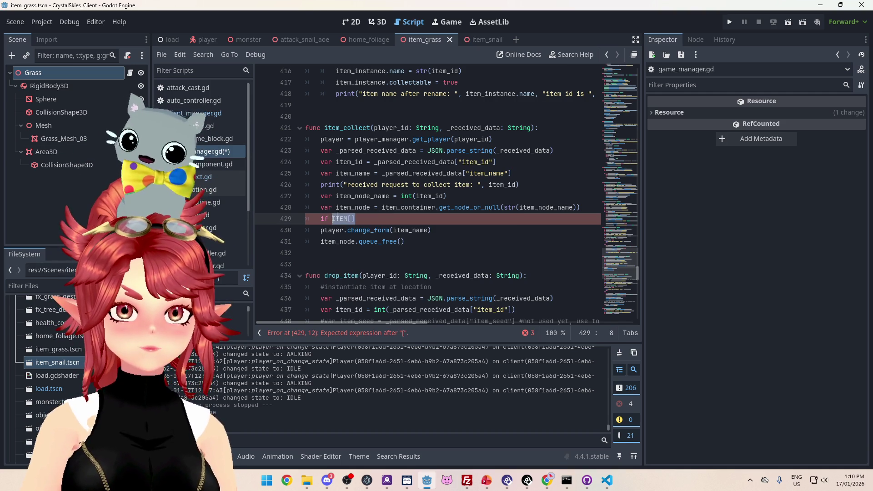
text(M)
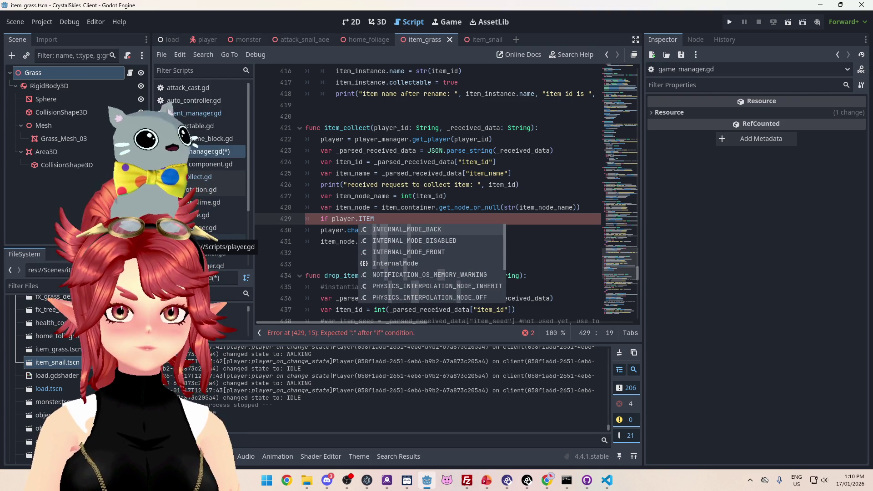
Check the ITEM dictionary's category keys in player.gd, then return to game_manager.gd
click(213, 240)
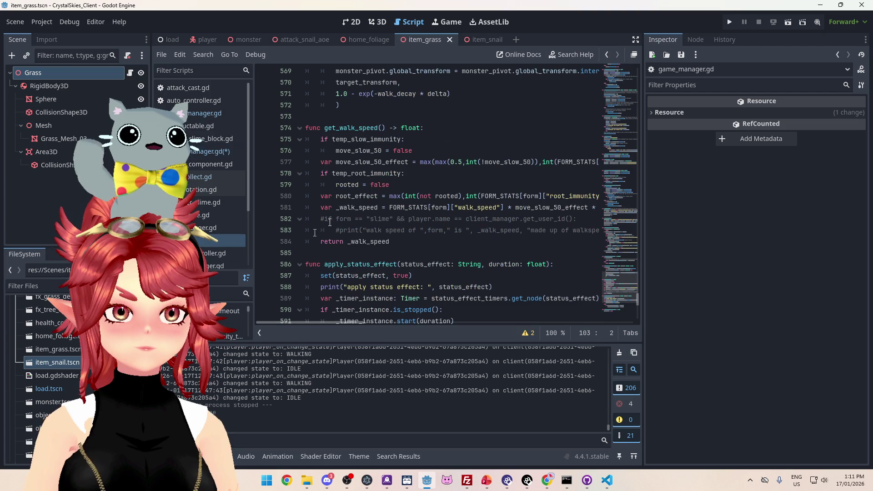
mouse_move(637, 302)
mouse_down()
mouse_move(645, 81)
mouse_move(644, 111)
mouse_up()
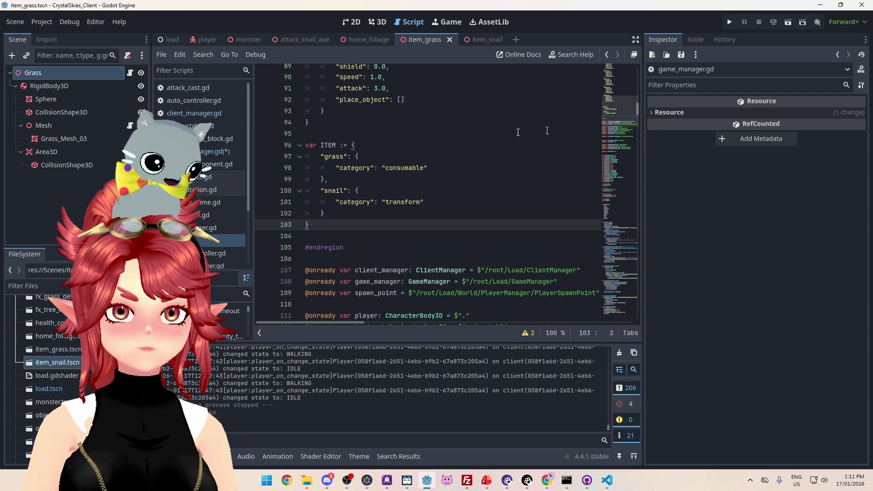
click(318, 134)
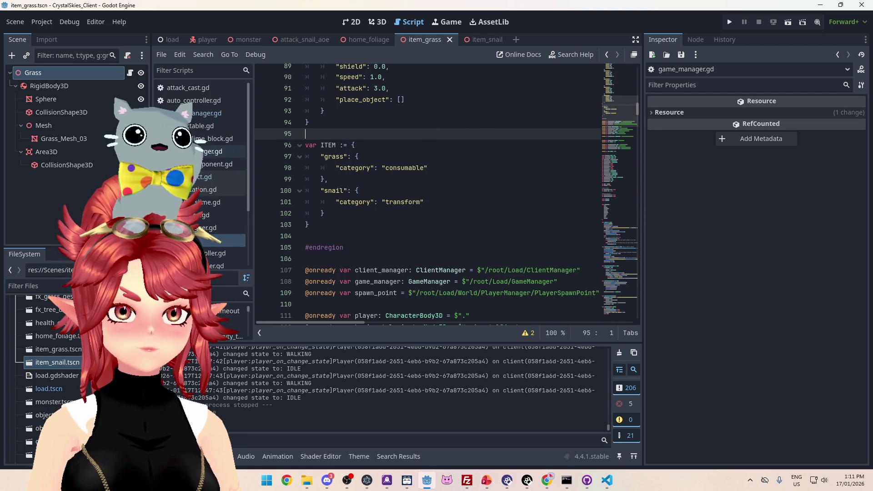
key(alt+Left)
key(Escape)
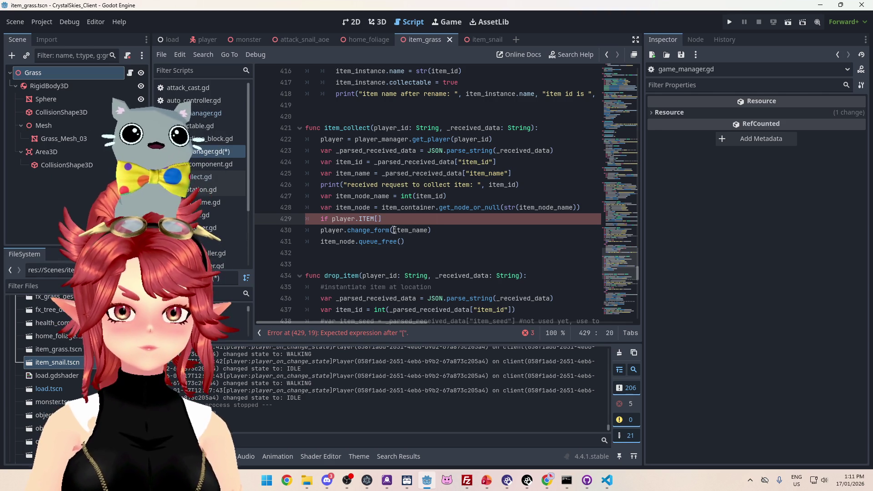
Complete the condition as player.ITEM[item_name]["category"] == "transform" and indent change_form beneath it
drag(394, 230, 425, 232)
click(377, 219)
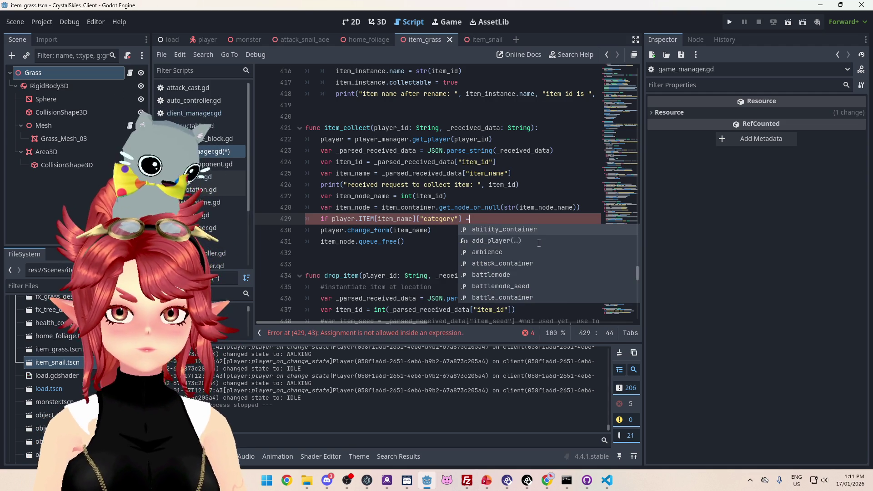
key(Escape)
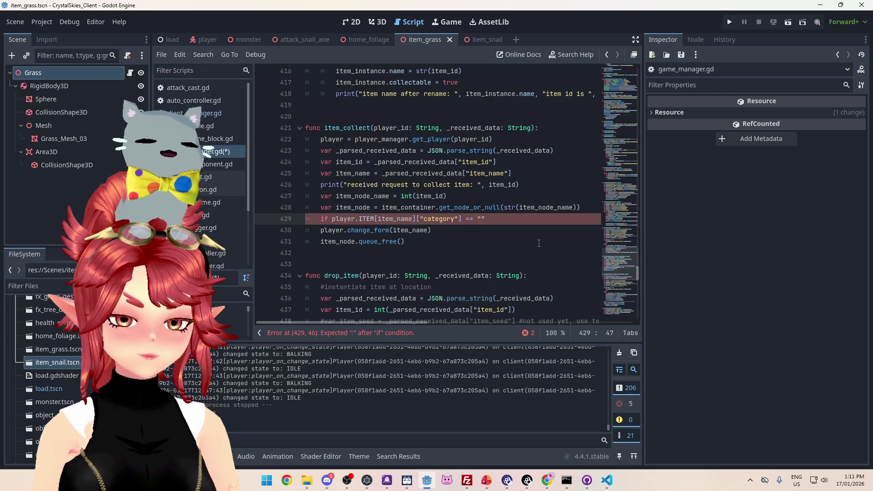
text(transform)
click(446, 263)
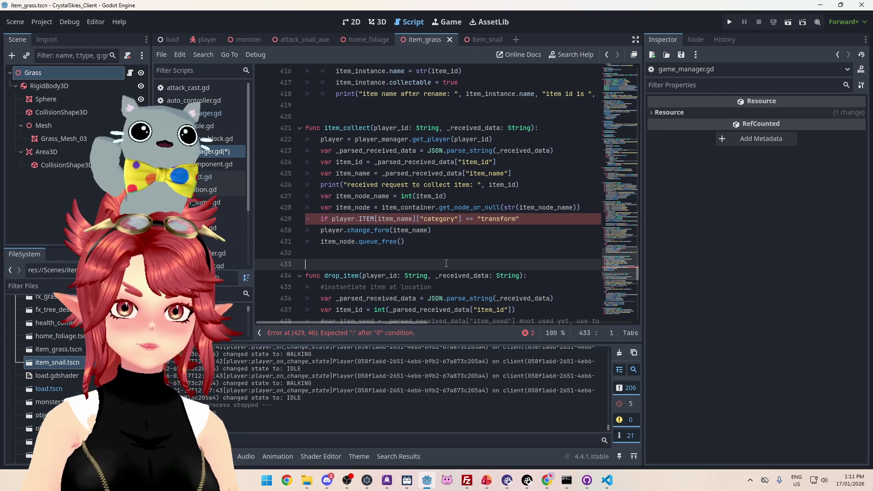
click(320, 231)
click(552, 220)
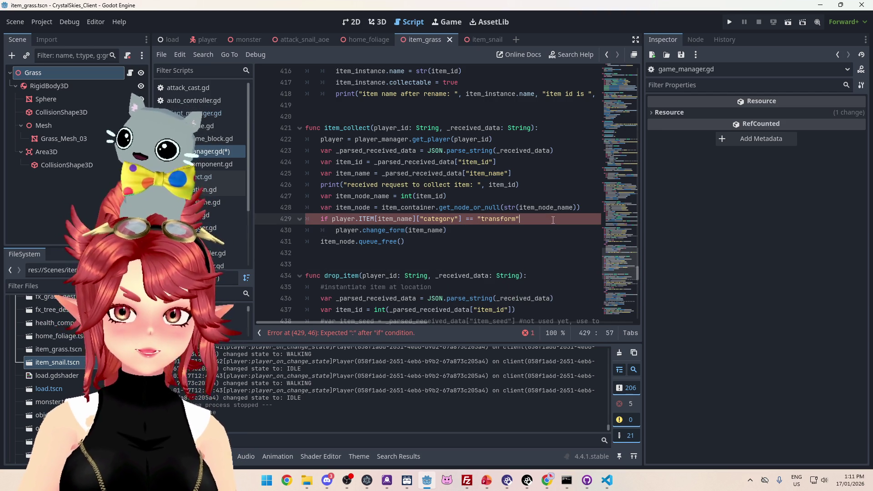
text(:)
click(535, 243)
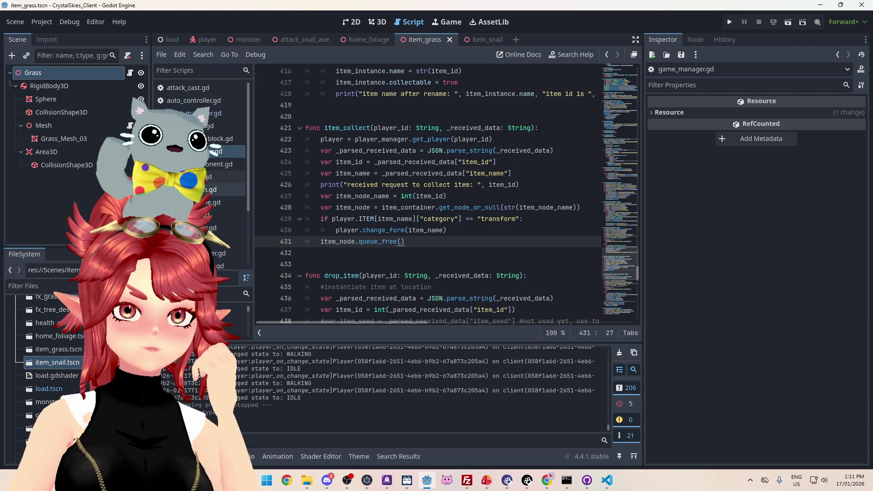
click(214, 177)
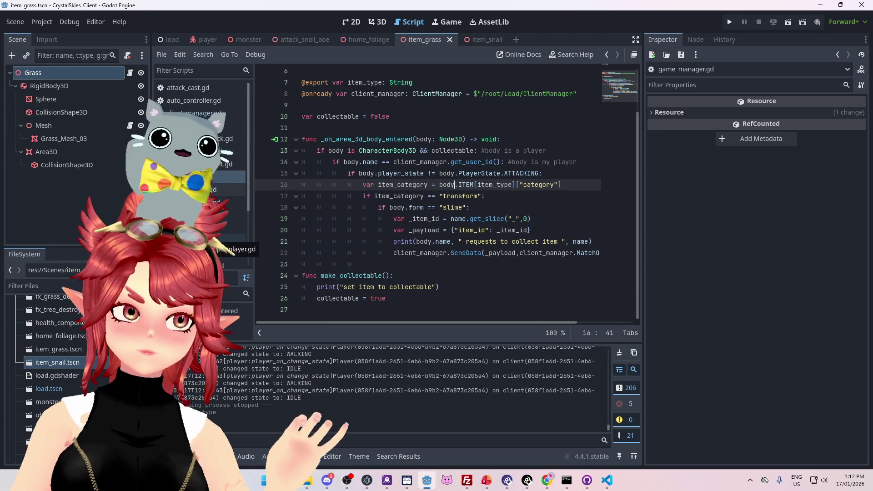
click(213, 152)
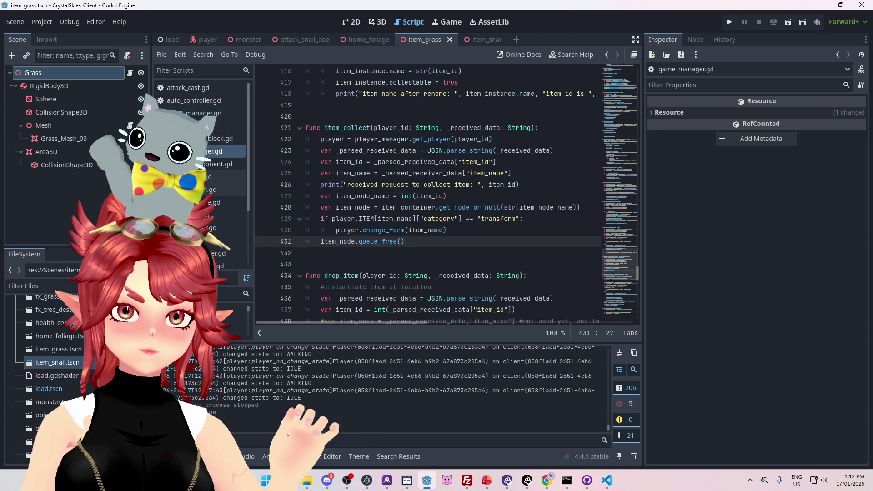
mouse_move(638, 309)
mouse_down()
mouse_move(652, 286)
mouse_move(638, 269)
mouse_move(643, 86)
mouse_move(642, 122)
mouse_move(631, 129)
mouse_up()
click(461, 228)
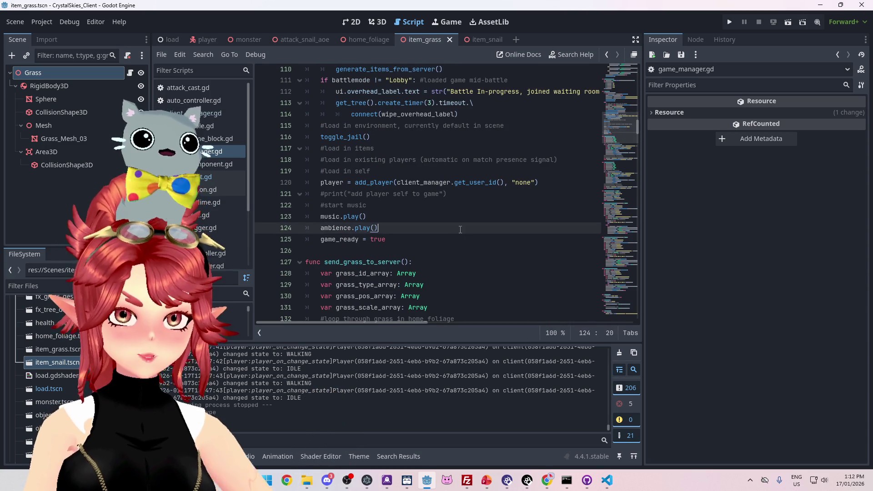
Search game_manager.gd for 'form', finding 8 matches, and close the Find in Files window
key(ctrl+f)
text(form)
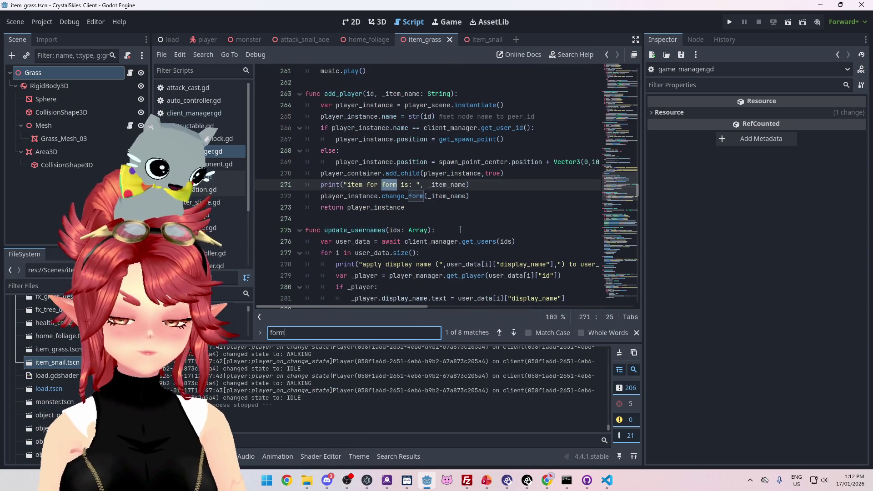
key(ctrl+shift+f)
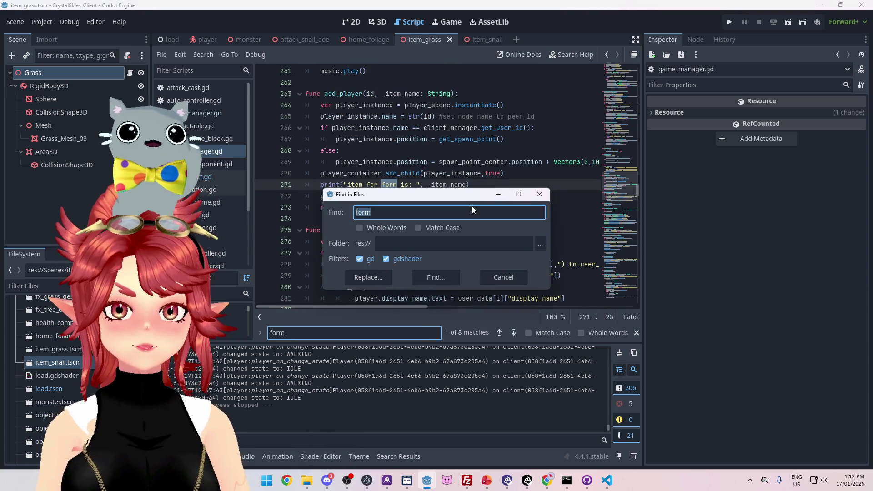
mouse_move(471, 198)
mouse_down()
mouse_move(466, 249)
mouse_move(459, 239)
mouse_up()
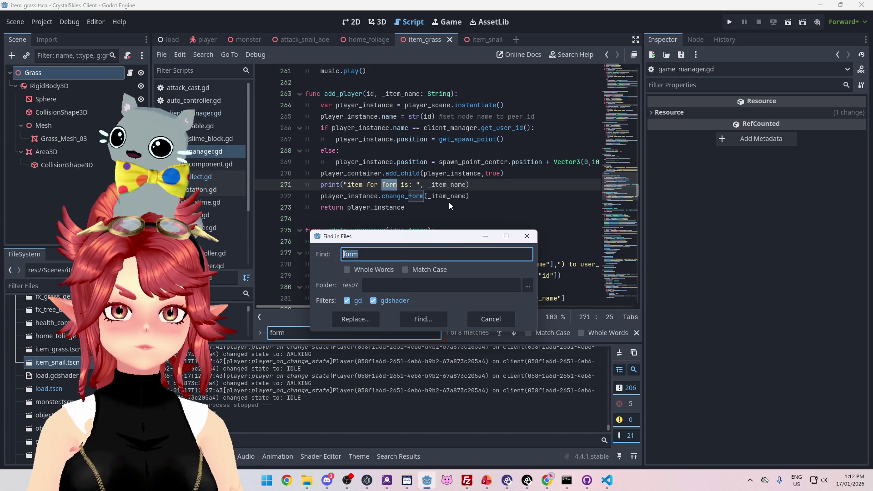
click(527, 236)
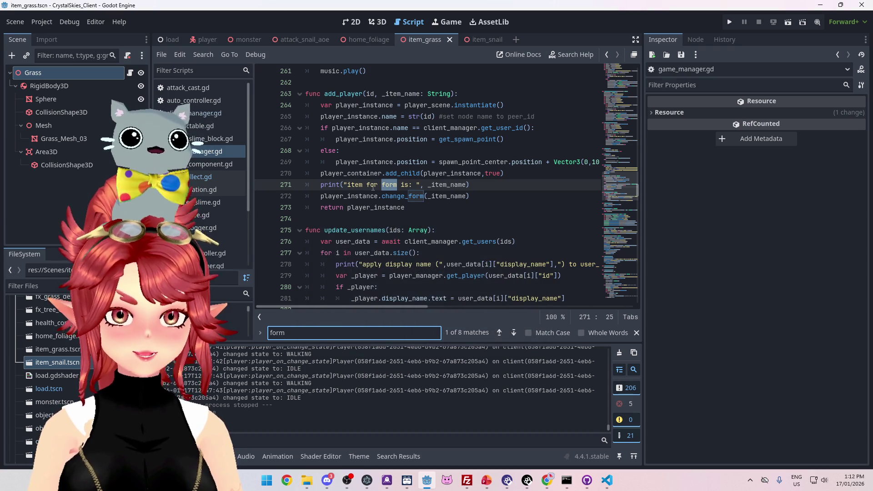